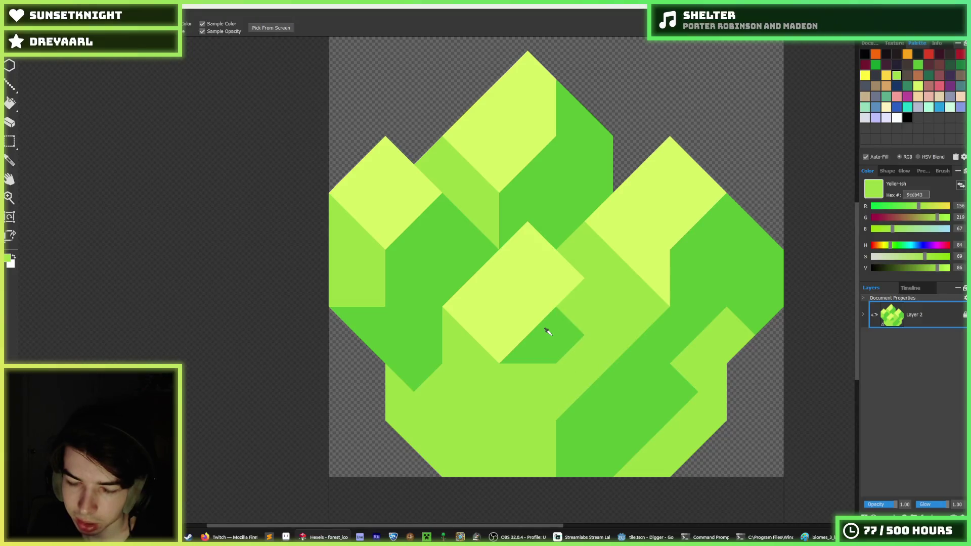
Step: Paint darker green shading right of the centre and over the lower-right facets
left_click(547, 332, "alt")
left_click_drag(582, 294, 586, 354)
left_click(621, 304, "alt")
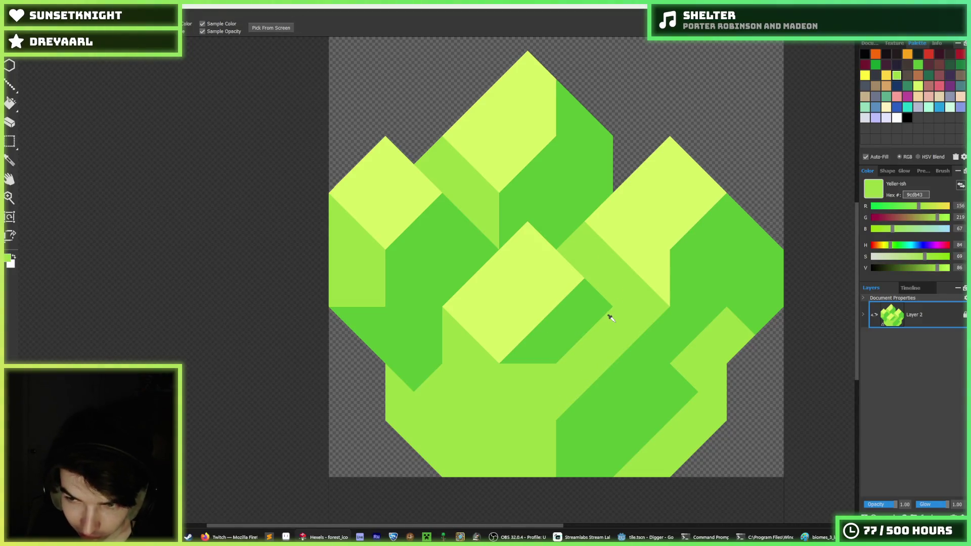
left_click_drag(610, 318, 614, 325)
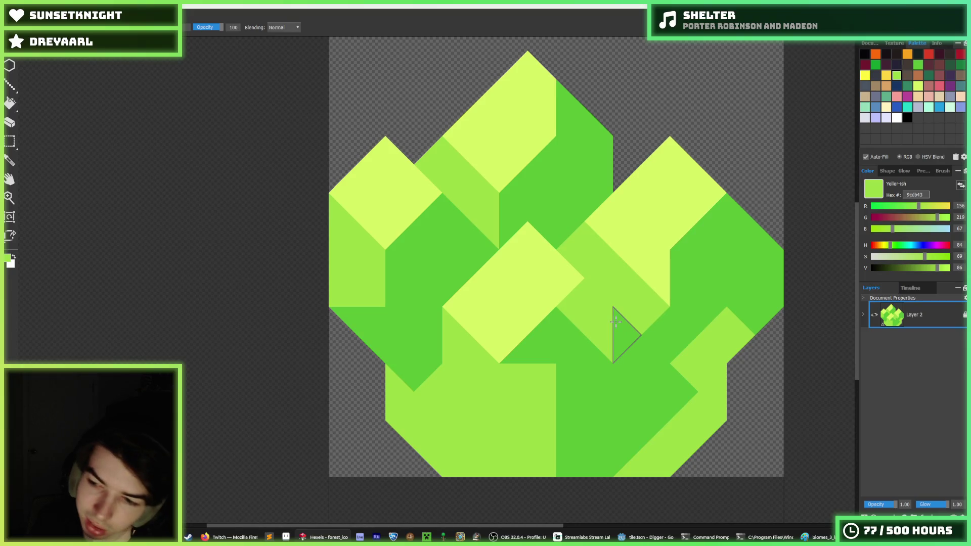
left_click_drag(613, 275, 640, 309)
left_click(647, 318, "alt")
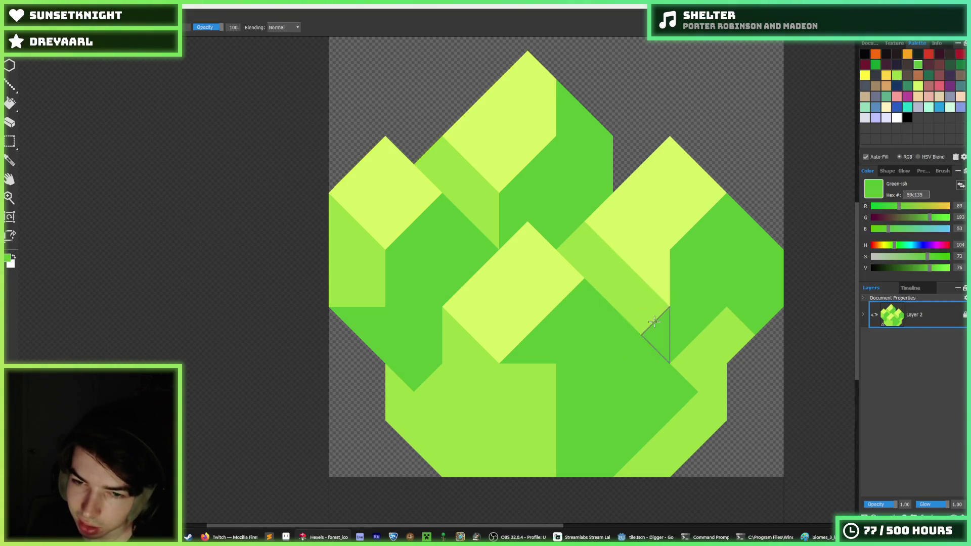
left_click(641, 324)
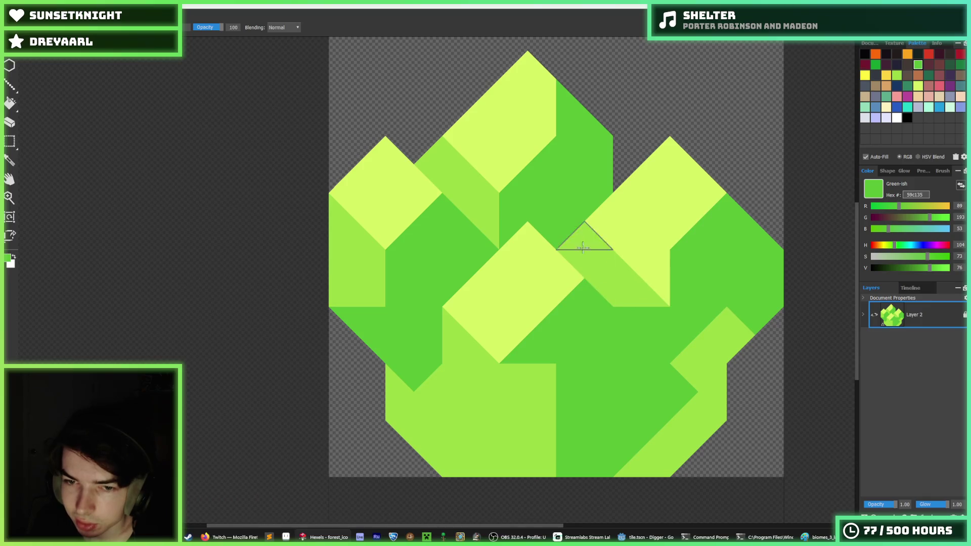
Step: Undo a stray upper-centre green stroke and paint yellow-green down the right crystal's side
left_click_drag(585, 235, 627, 302)
key("ctrl+z")
key("ctrl+z")
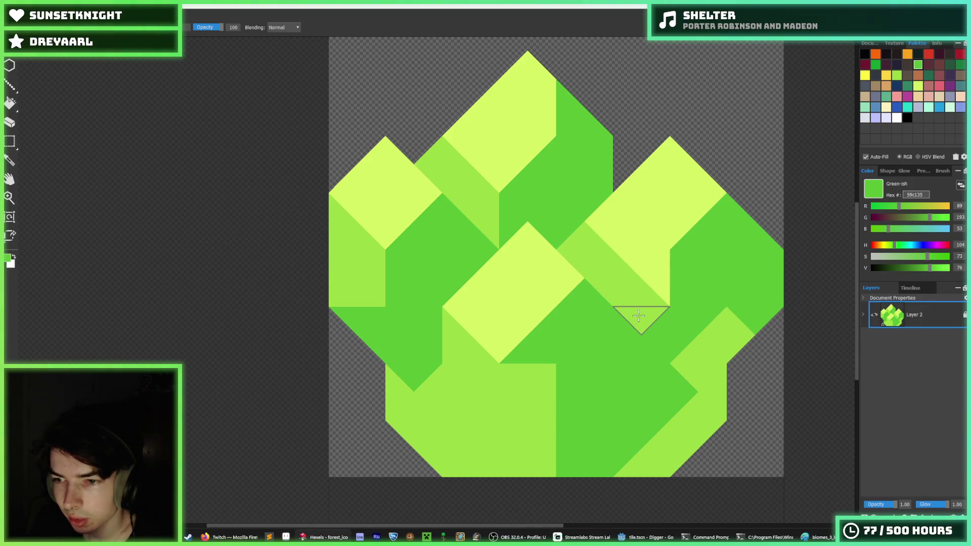
key("ctrl+z")
left_click(630, 302, "alt")
left_click_drag(632, 309, 650, 380)
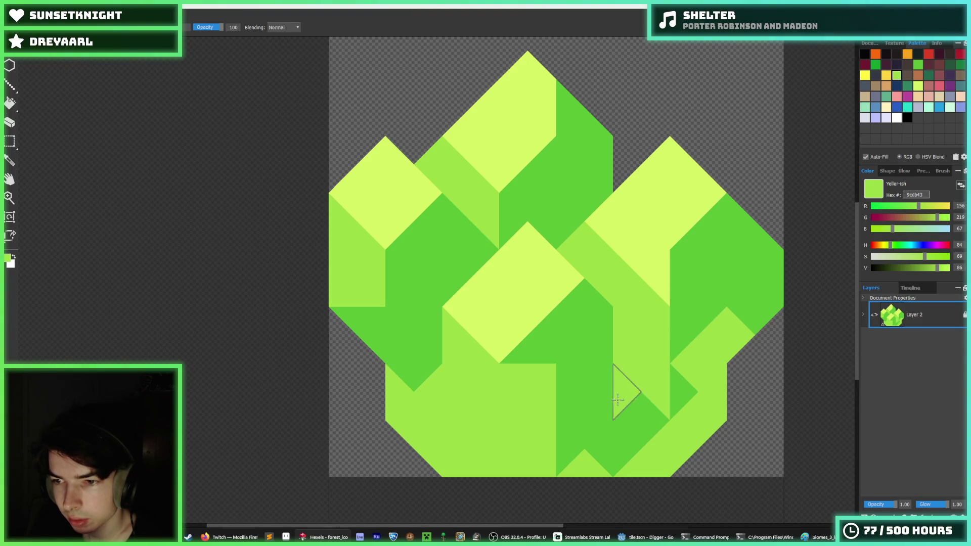
Step: Paint dark green along the lower-right edge and darken the right crystal's light patch
left_click(580, 385, "alt")
left_click_drag(586, 389, 652, 416)
left_click(668, 398)
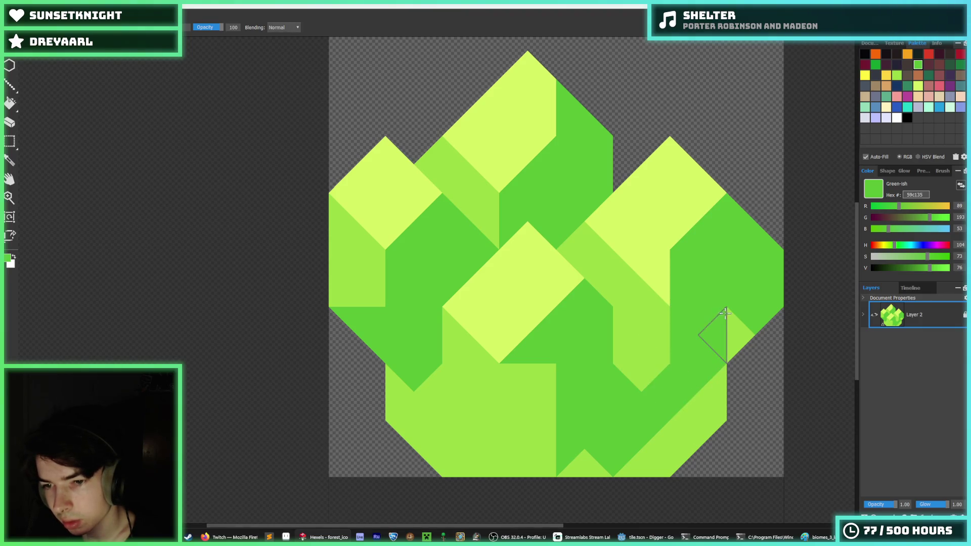
left_click_drag(714, 326, 705, 330)
scroll(601, 369, "down", 1)
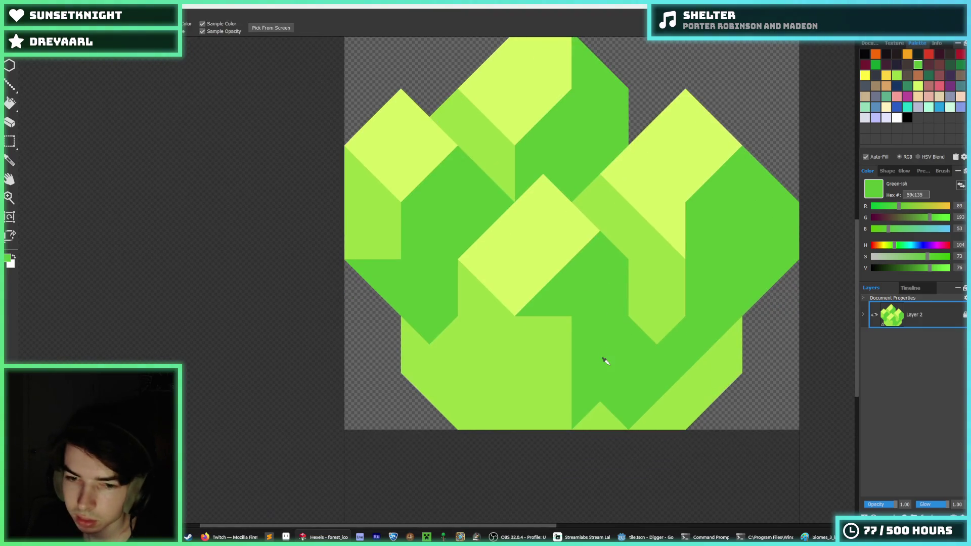
key("alt")
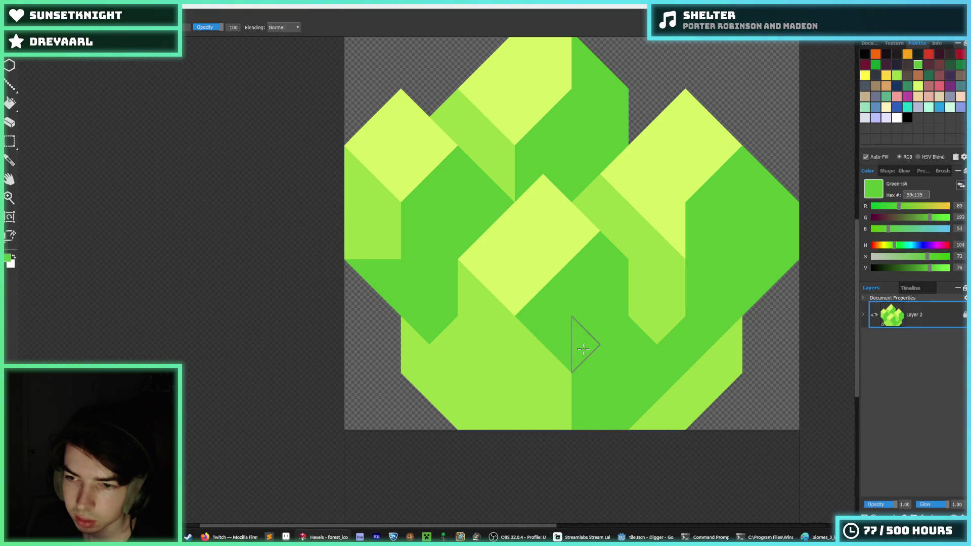
scroll(531, 334, "down", 2)
Step: Shade the upper-right peak yellow-green and darken the left cube's upper edge
left_click(470, 328, "alt")
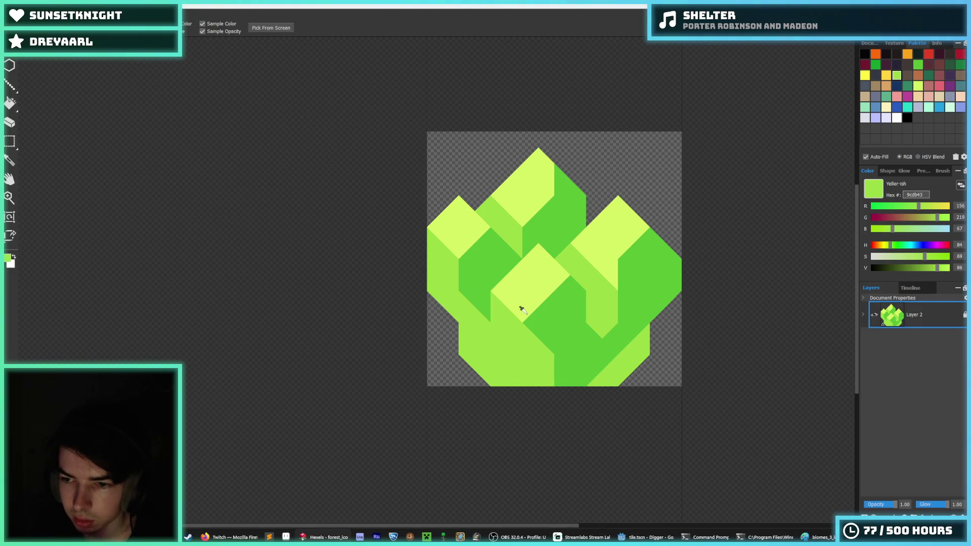
scroll(531, 306, "down", 4)
scroll(534, 302, "up", 3)
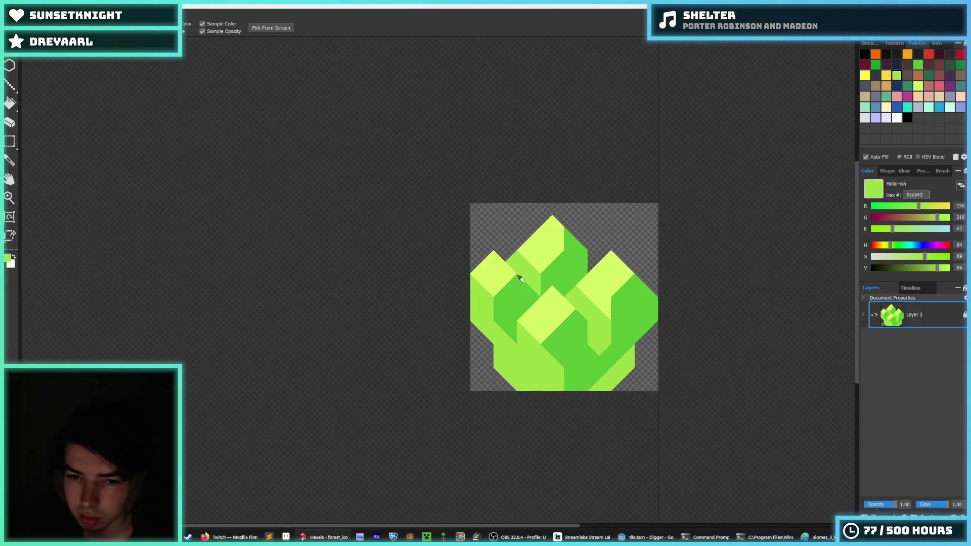
left_click(568, 242, "alt")
left_click(536, 260, "alt")
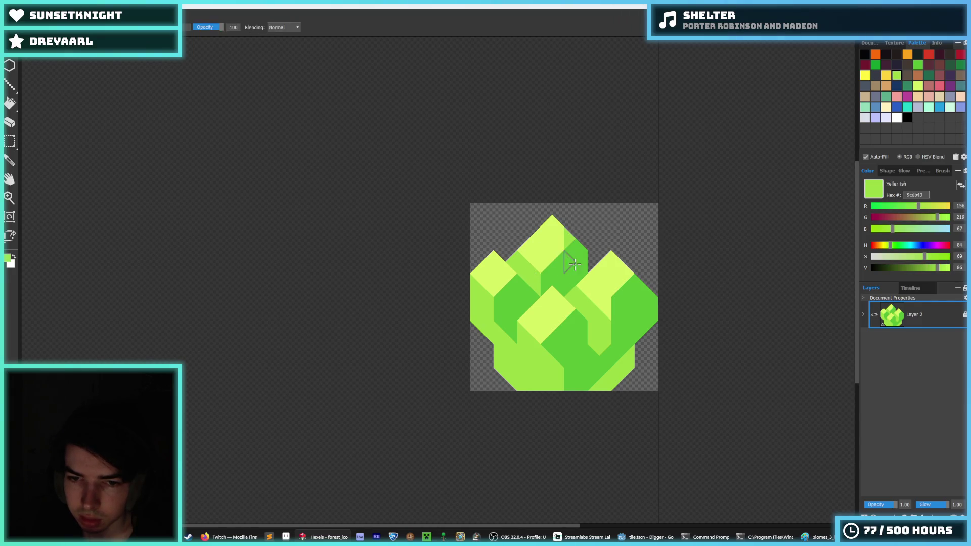
scroll(594, 278, "up", 1)
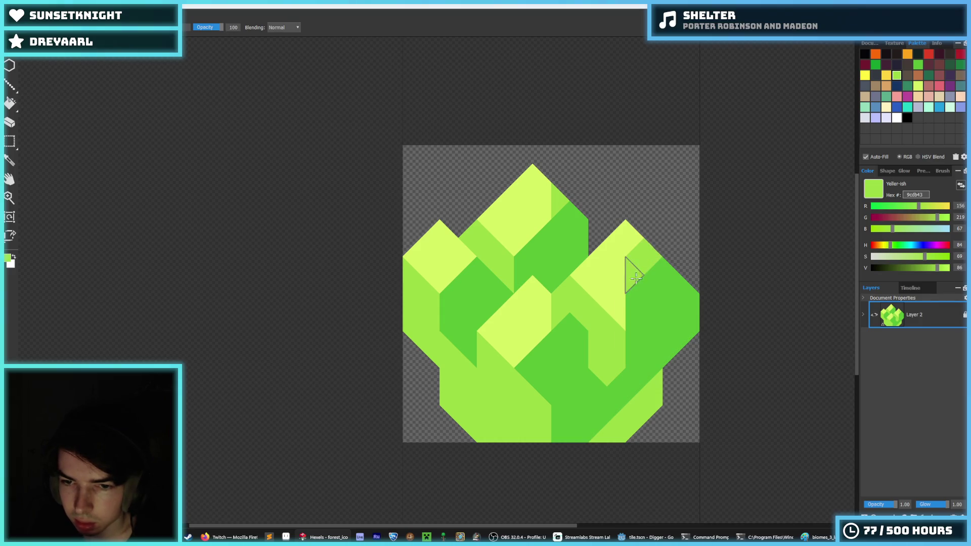
left_click_drag(642, 250, 631, 238)
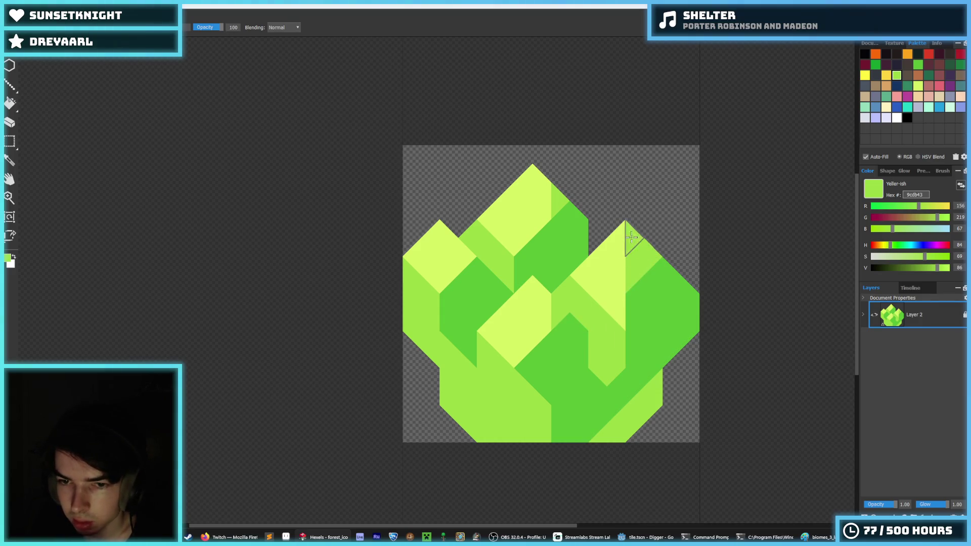
left_click_drag(484, 265, 450, 275)
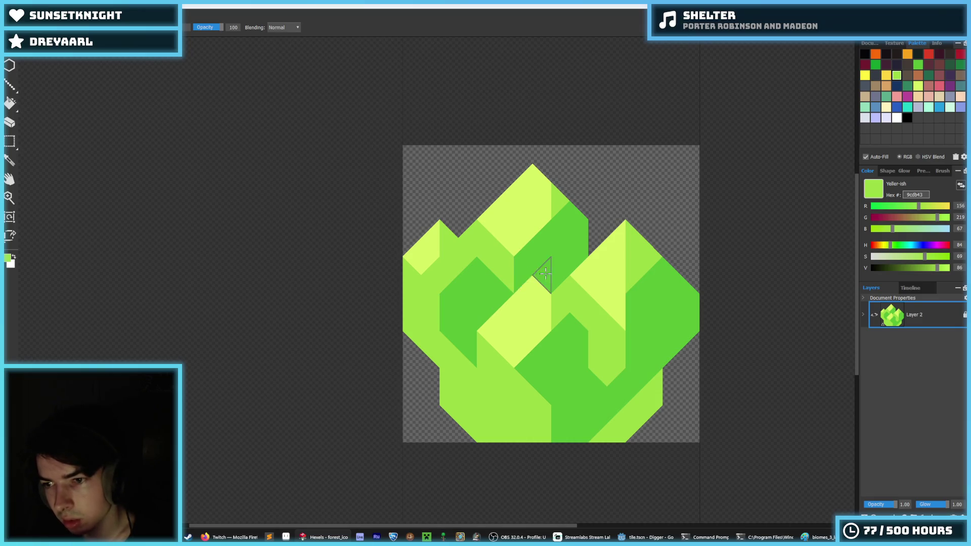
Step: Undo the last triangle and paint two centre cells mid-green 9cdb43
scroll(545, 273, "down", 3)
scroll(545, 274, "up", 4)
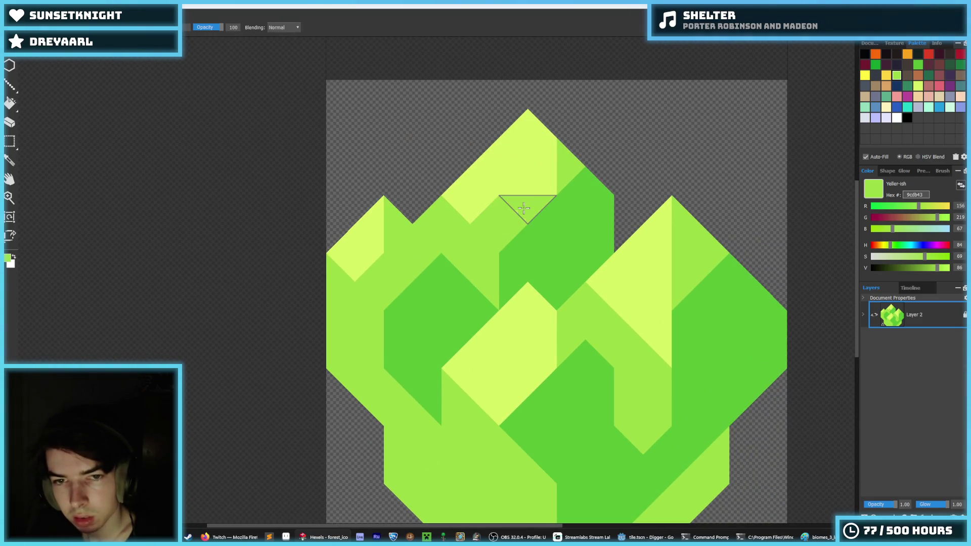
key("ctrl+z")
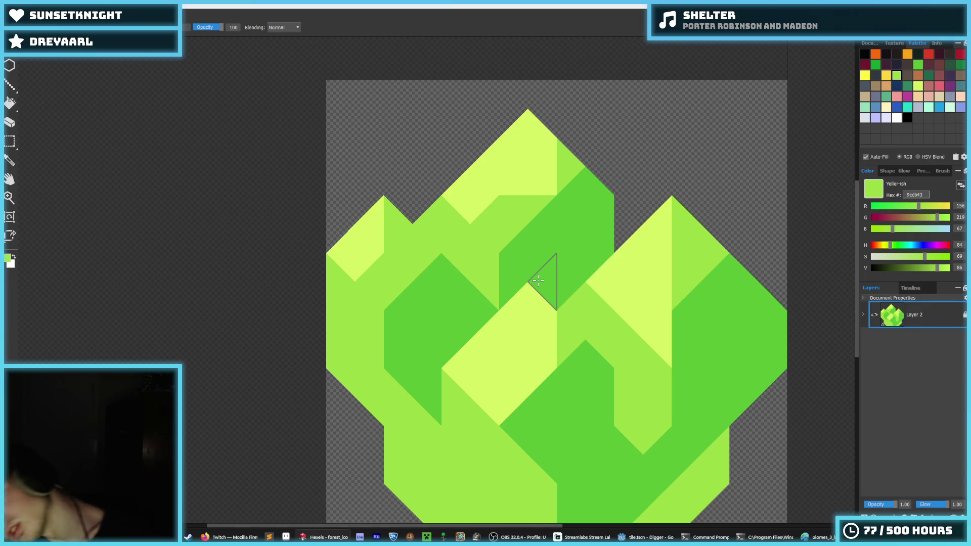
left_click(508, 397)
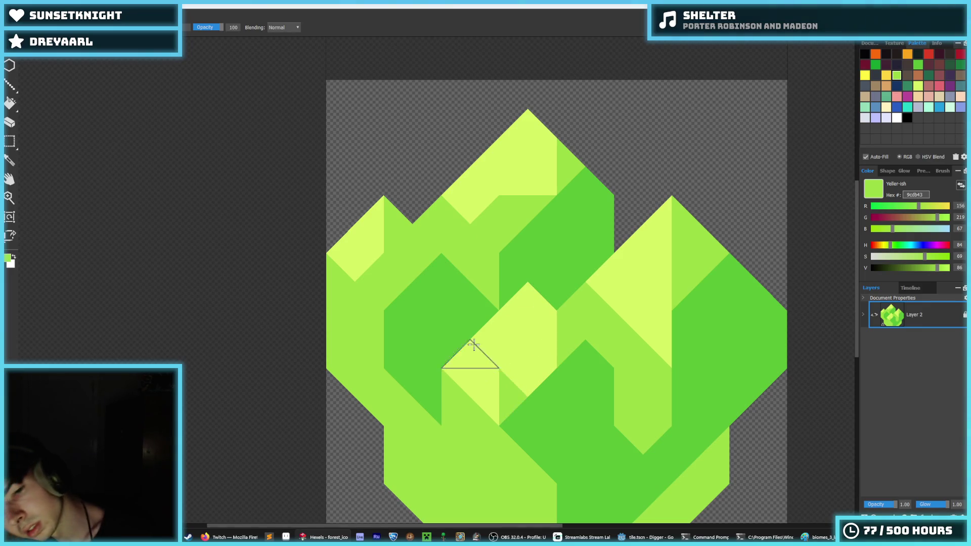
left_click(527, 301)
Step: Paint the cell left of the centre pale yellow d6f264
key("alt")
scroll(539, 359, "down", 3)
scroll(539, 359, "up", 4)
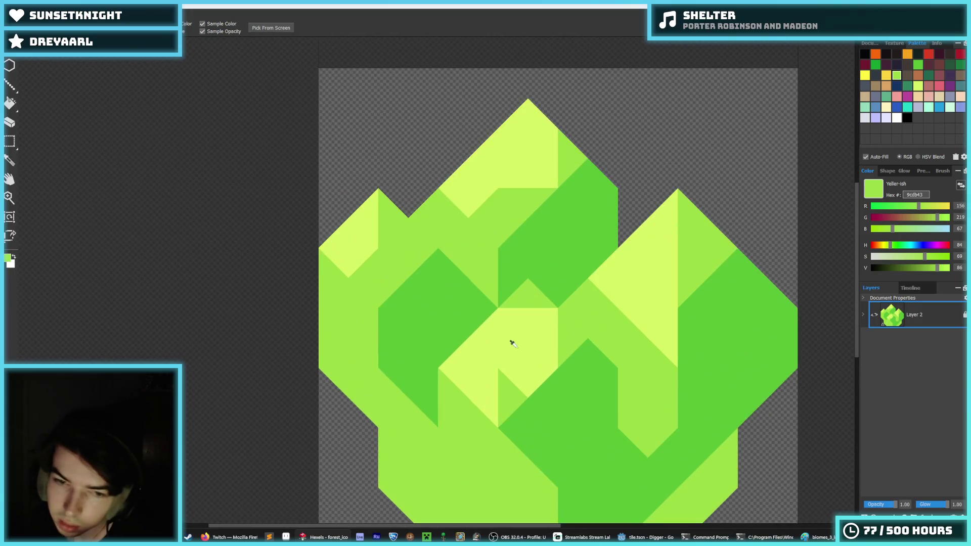
left_click(511, 341)
left_click(502, 396)
key("alt")
scroll(557, 348, "down", 1)
scroll(561, 351, "down", 2)
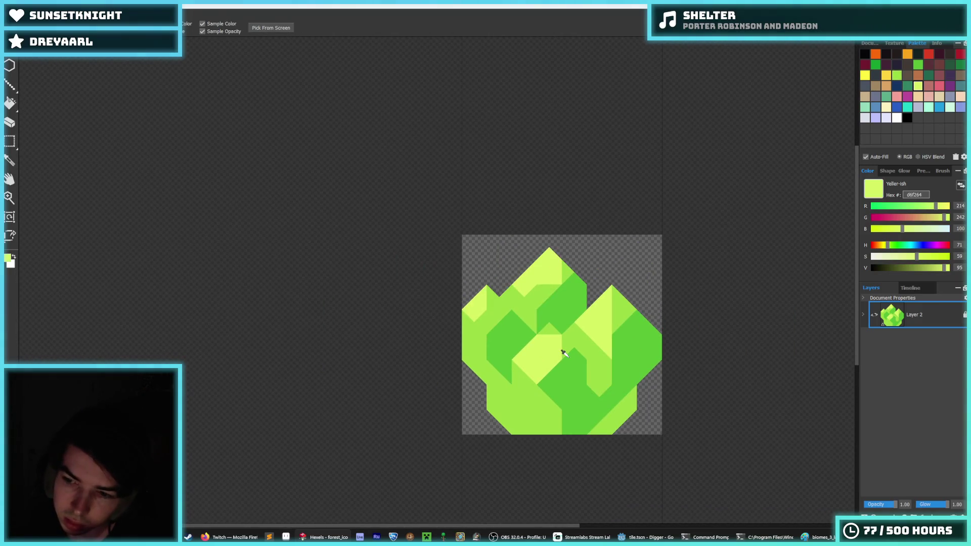
key("alt")
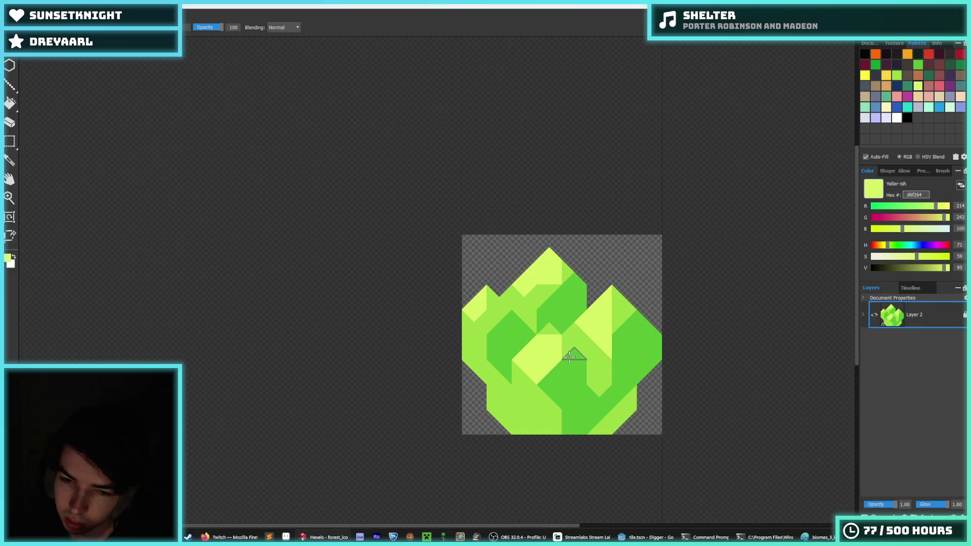
scroll(569, 357, "up", 4)
Step: Fill the square's lower-left triangles pale yellow d6f264, then undo the fill
left_click(534, 379, "alt")
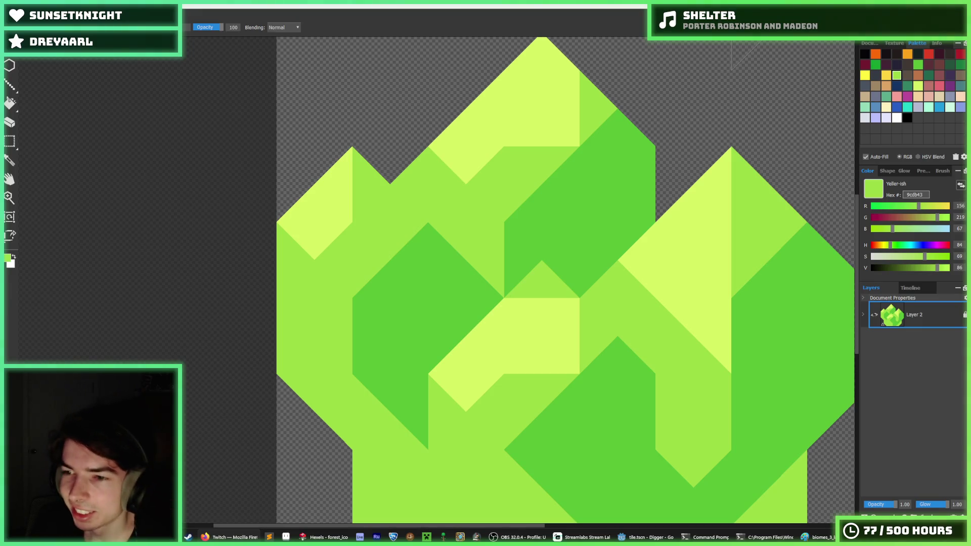
left_click(526, 332, "alt")
left_click(497, 399)
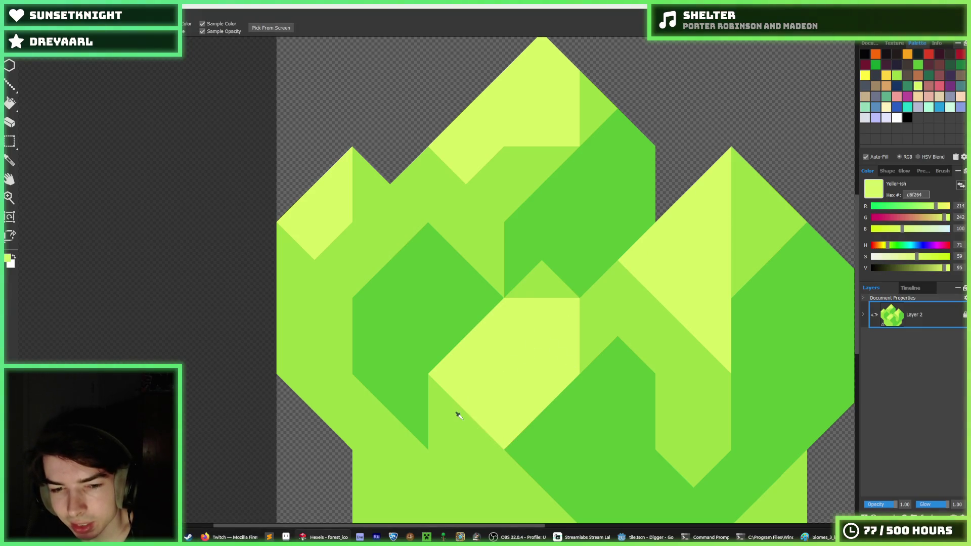
left_click(448, 427)
scroll(527, 396, "down", 2)
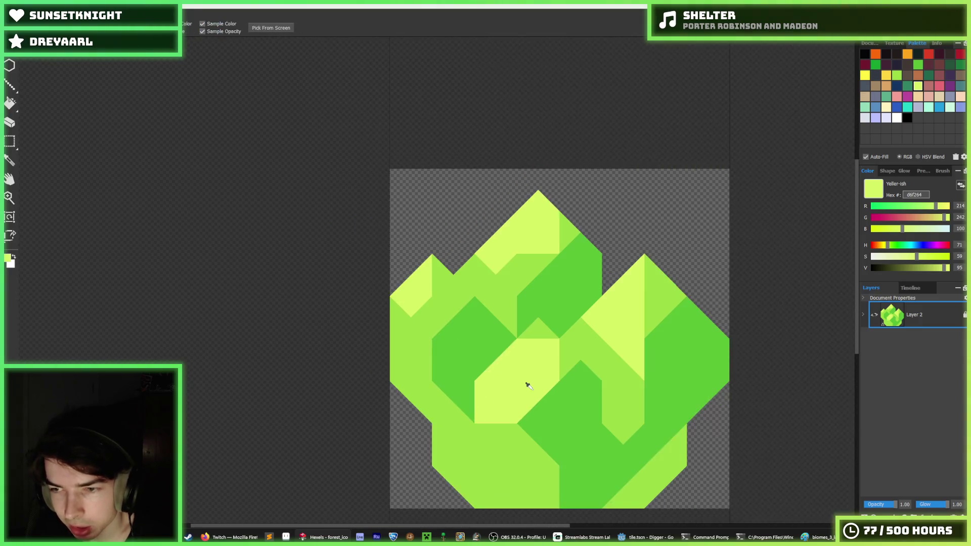
scroll(497, 398, "down", 3)
scroll(497, 399, "up", 1)
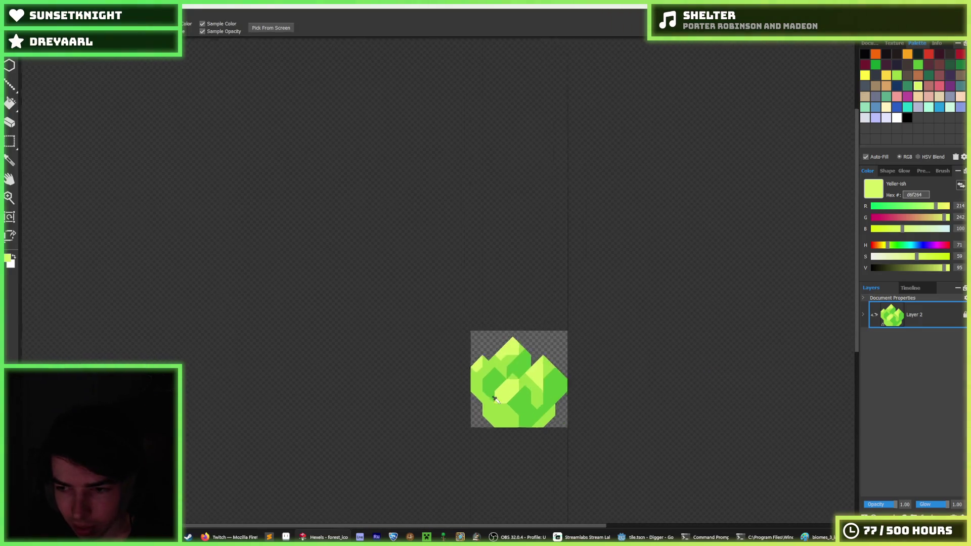
scroll(497, 398, "up", 4)
key("ctrl+z")
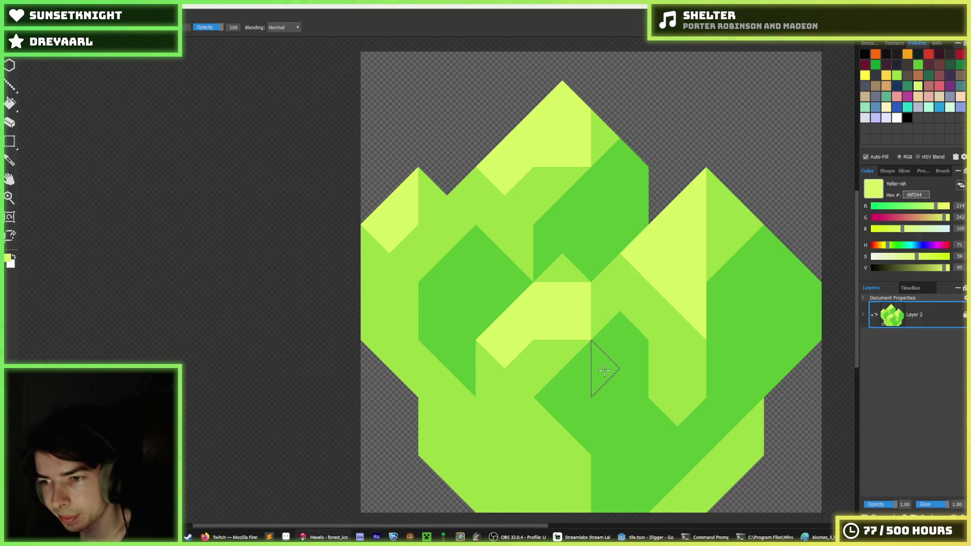
scroll(486, 390, "up", 1)
Step: Redo the yellow fill and paint the remaining triangles below the centre diamond d6f264
left_click(520, 358, "alt")
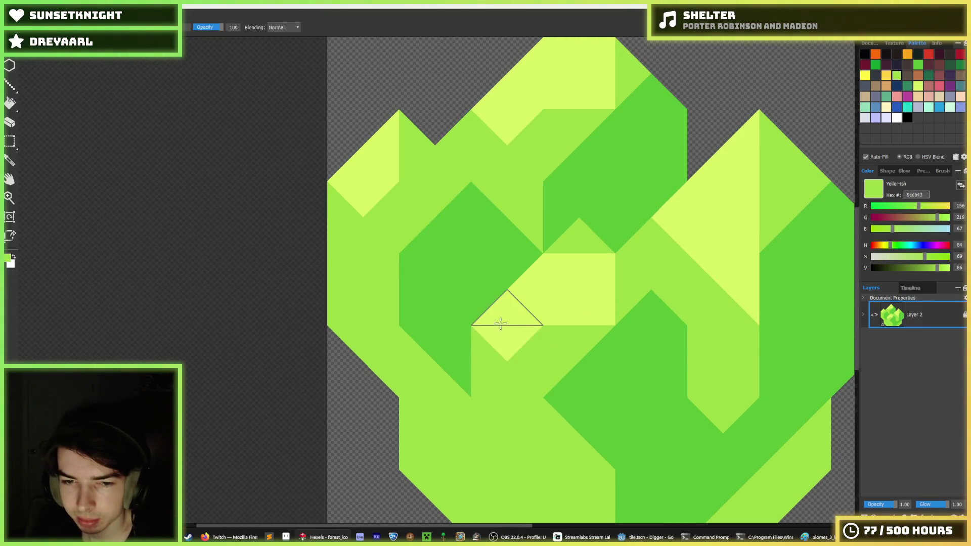
left_click(549, 310, "alt")
key("ctrl+y")
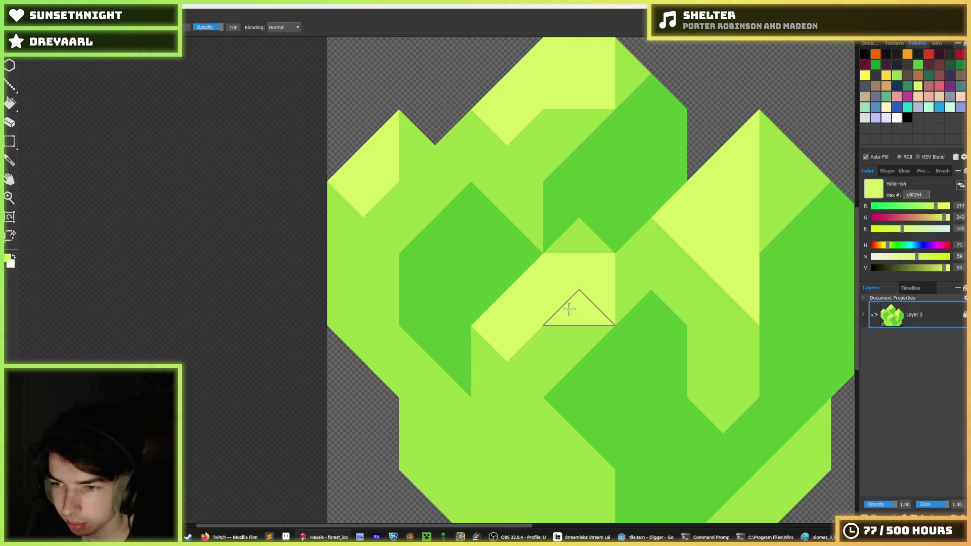
key("ctrl+y")
key("ctrl+y")
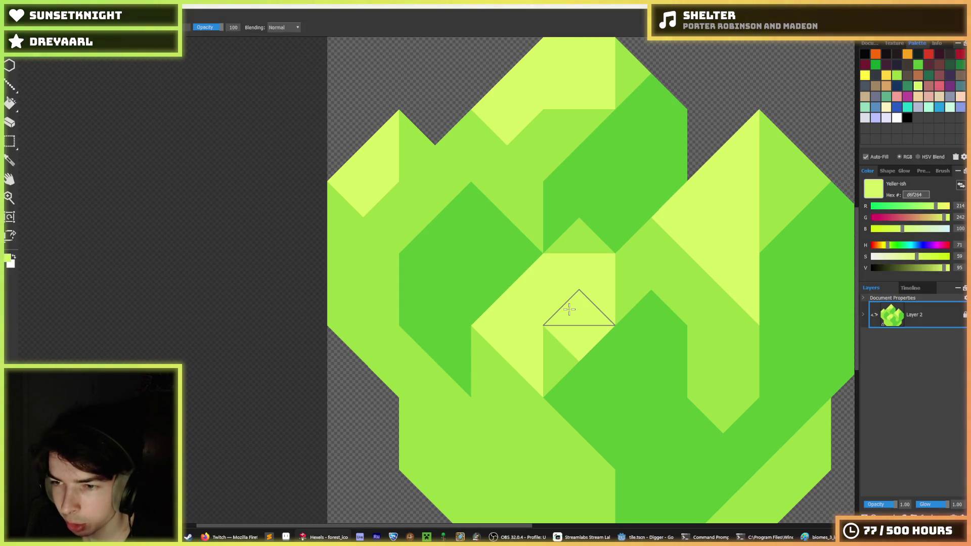
left_click(559, 347)
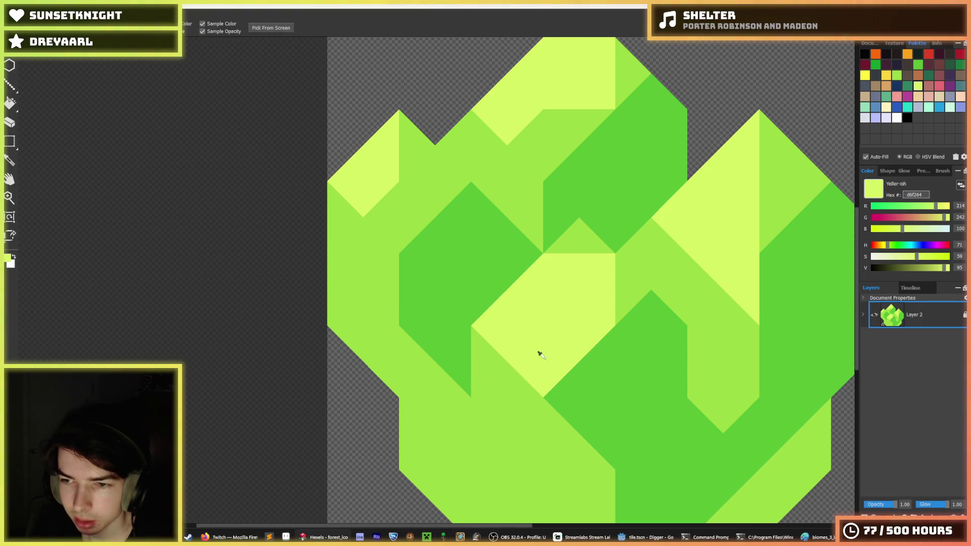
left_click(493, 377)
scroll(529, 364, "down", 5)
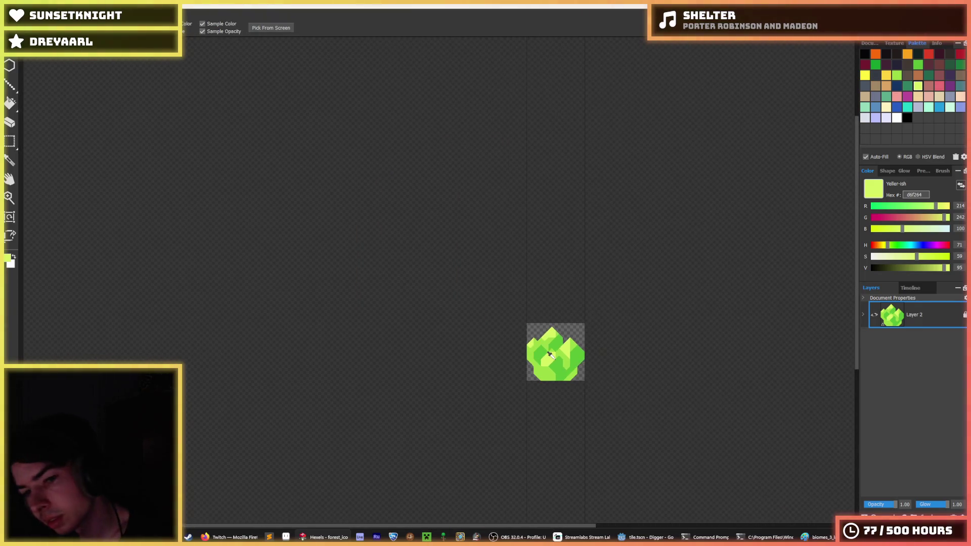
scroll(548, 372, "up", 3)
key("alt")
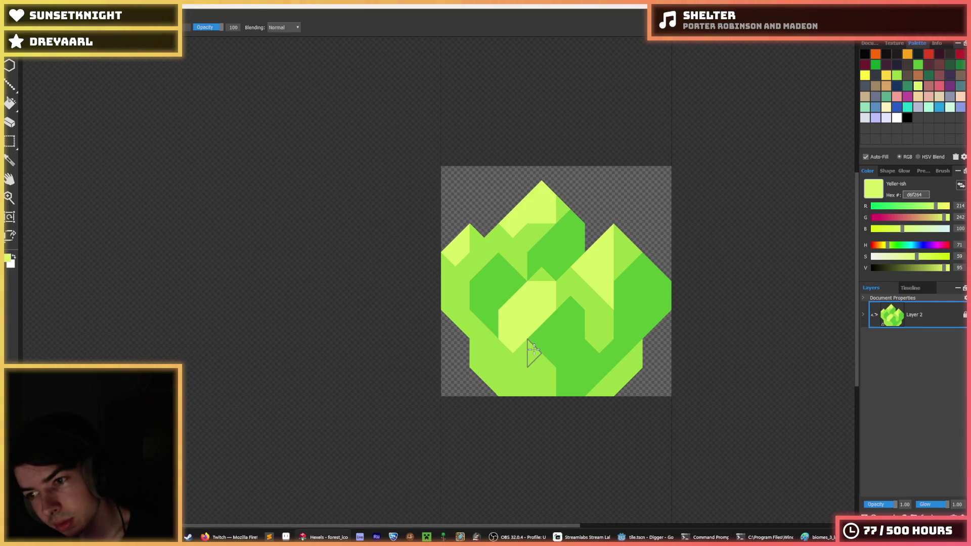
Step: Pick up the mid-green, undo the last stroke and zoom around the lower facets
scroll(525, 349, "up", 3)
left_click(521, 359, "alt")
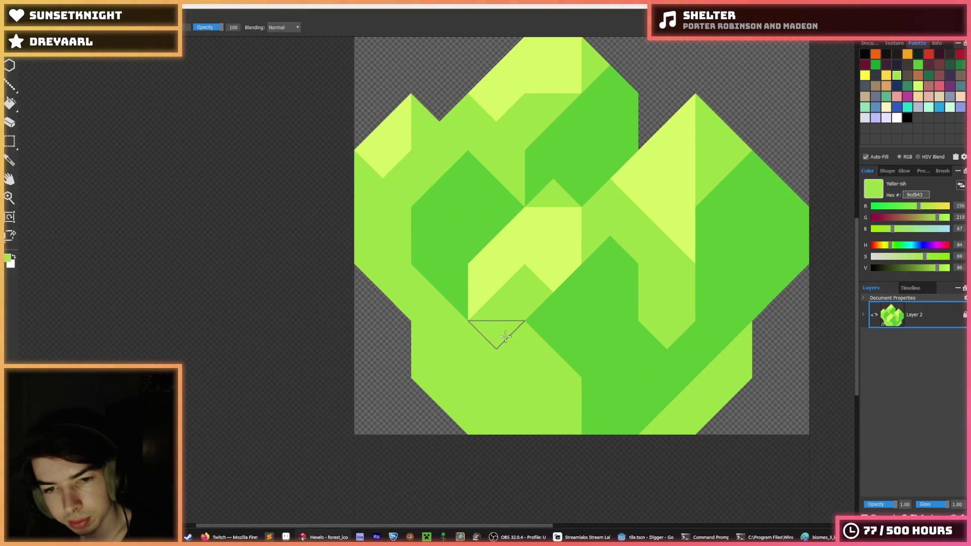
key("ctrl+z")
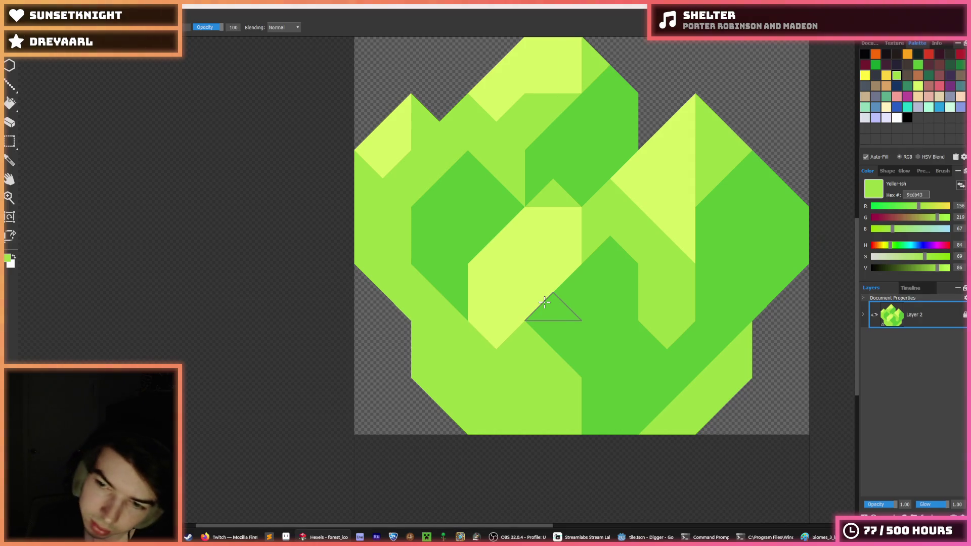
scroll(552, 275, "down", 3)
scroll(551, 275, "down", 2)
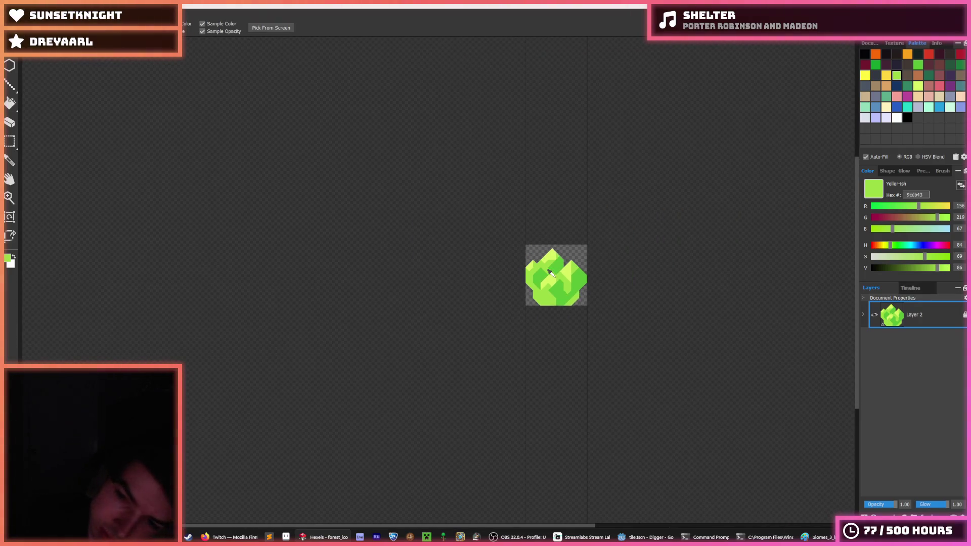
scroll(551, 276, "down", 1)
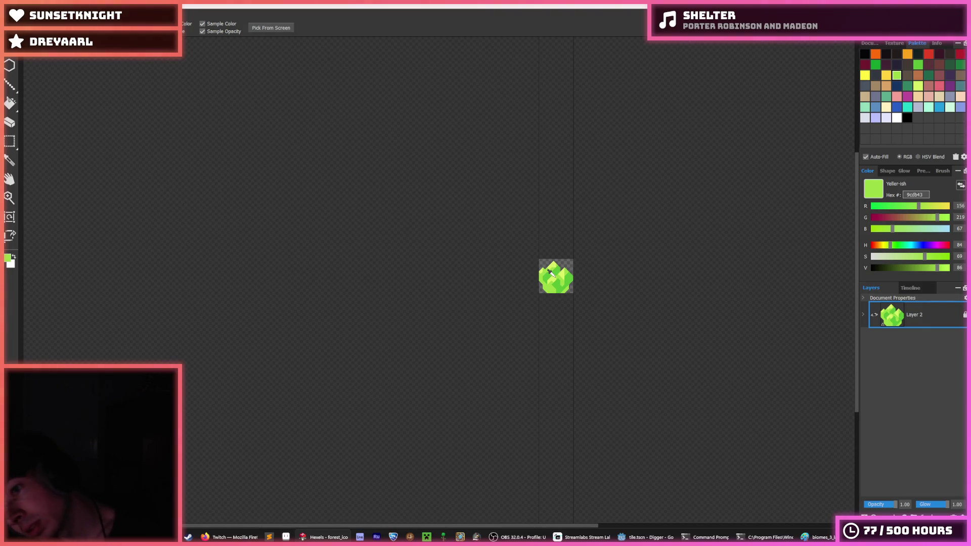
scroll(553, 276, "down", 2)
scroll(556, 276, "up", 2)
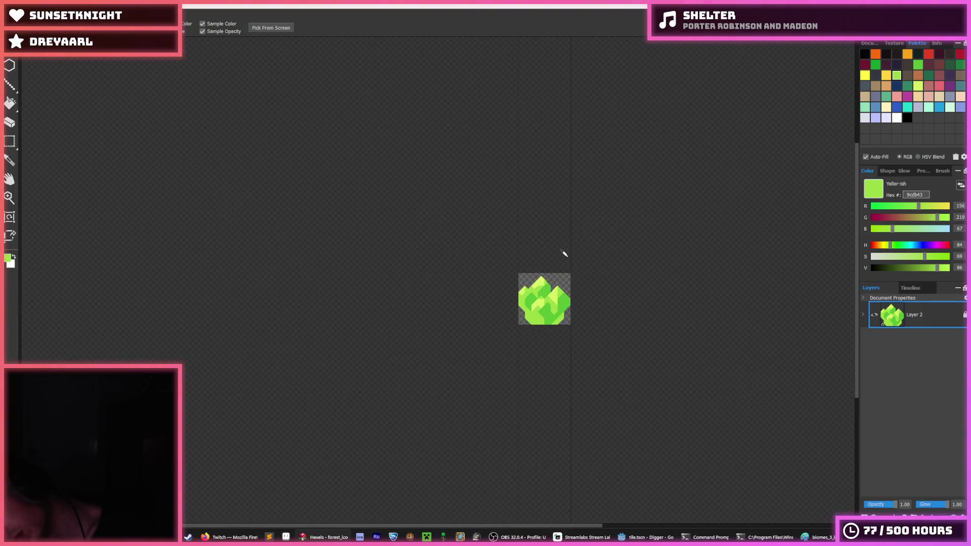
scroll(561, 257, "up", 1)
scroll(522, 367, "up", 2)
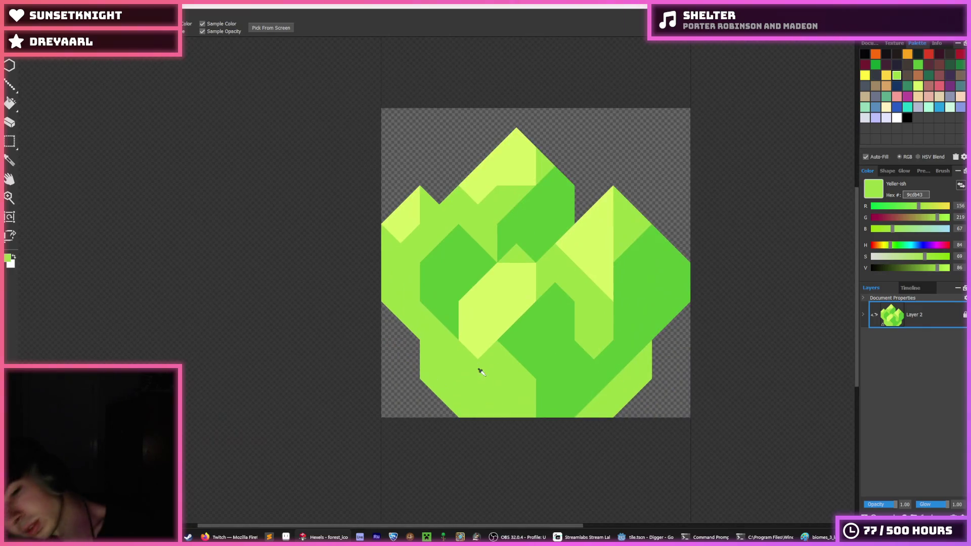
Step: Test yellow triangles below the yellow facet twice, undoing both to keep the facet short
left_click(492, 360, "alt")
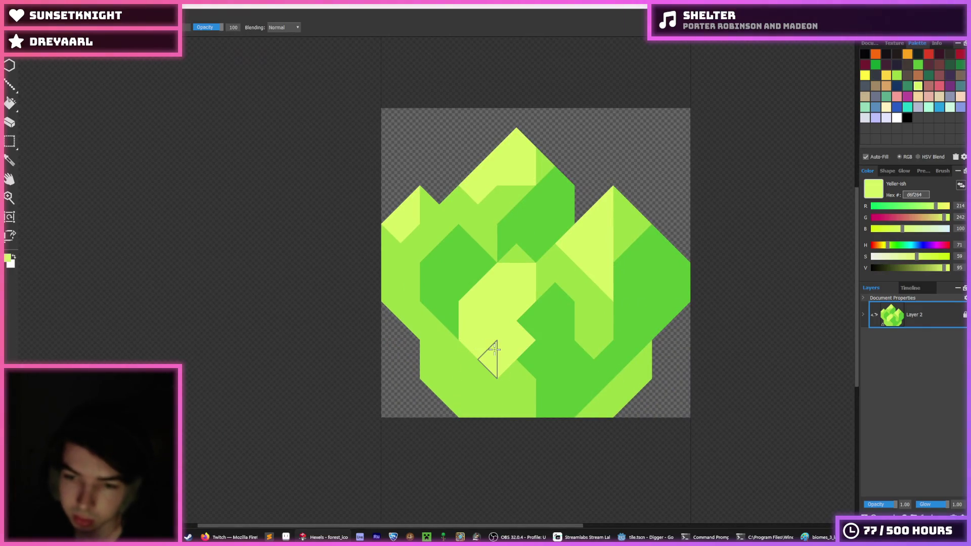
left_click_drag(535, 319, 492, 346)
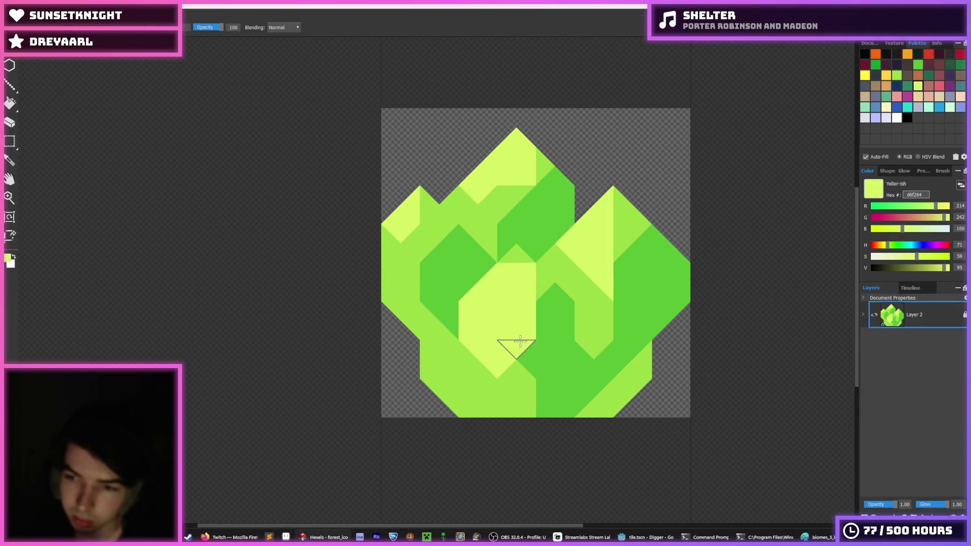
key("ctrl+z")
left_click(519, 341, "alt")
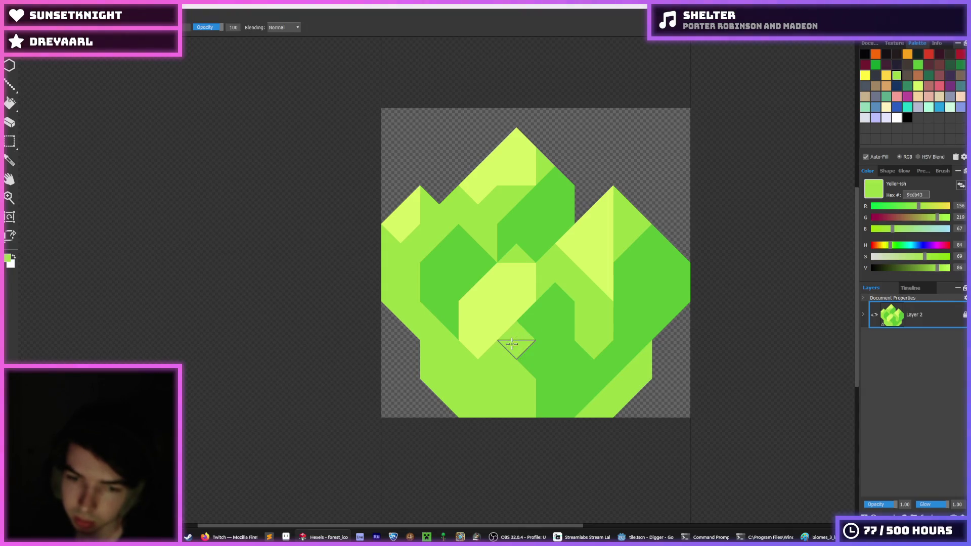
scroll(536, 347, "down", 2)
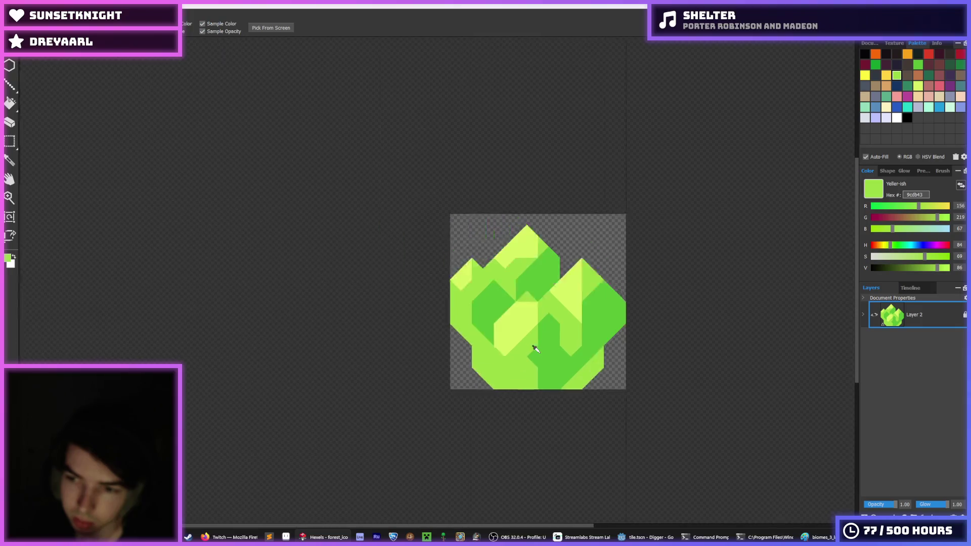
scroll(535, 348, "down", 3)
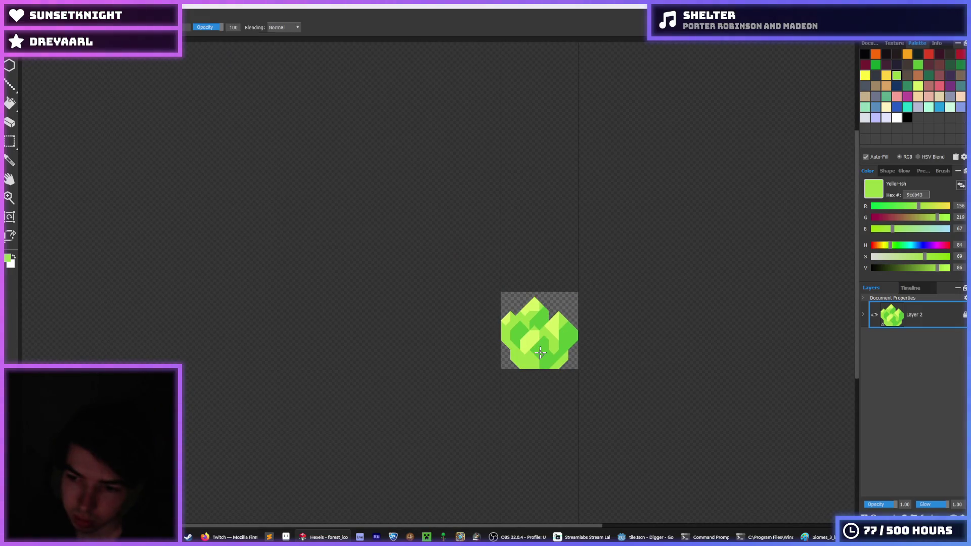
scroll(540, 352, "up", 4)
left_click(509, 354, "alt")
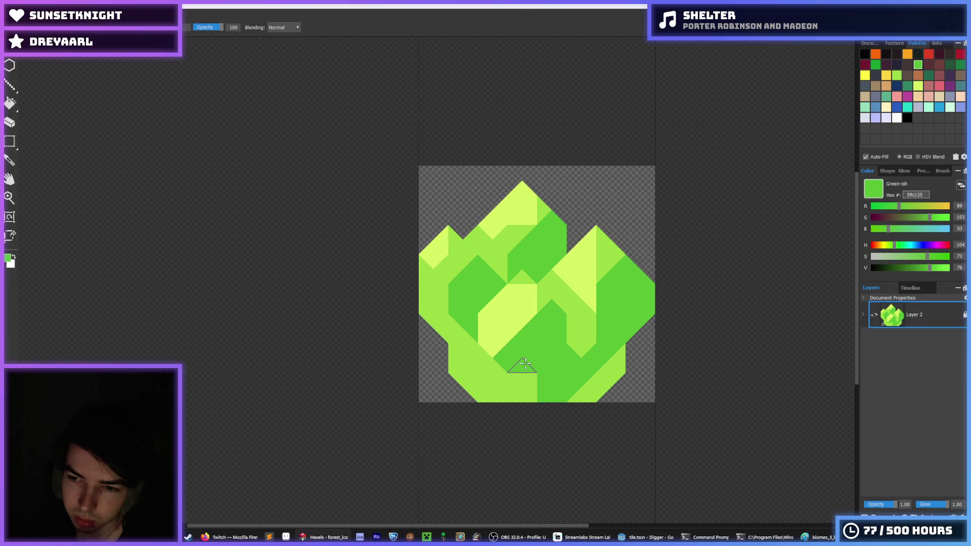
left_click(531, 346, "alt")
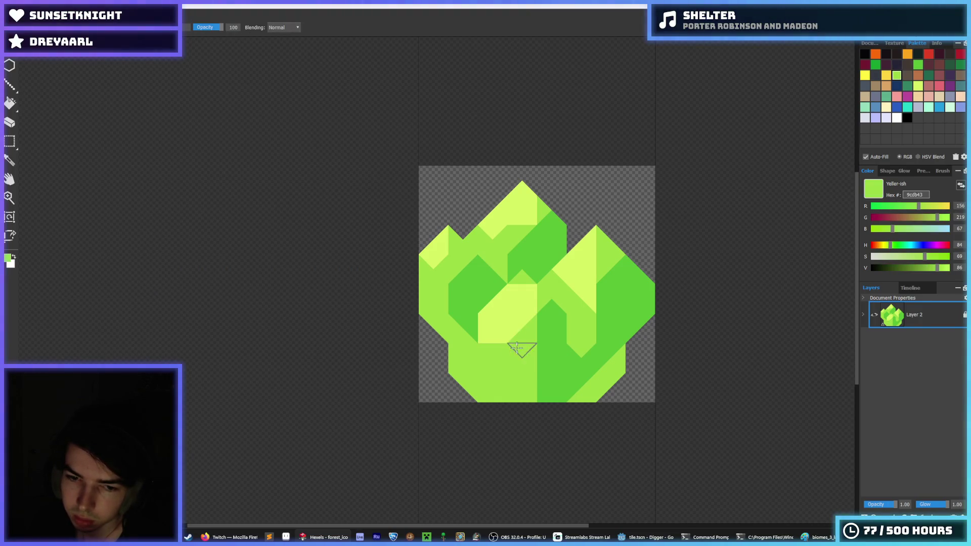
left_click(496, 336, "alt")
left_click_drag(487, 349, 529, 326)
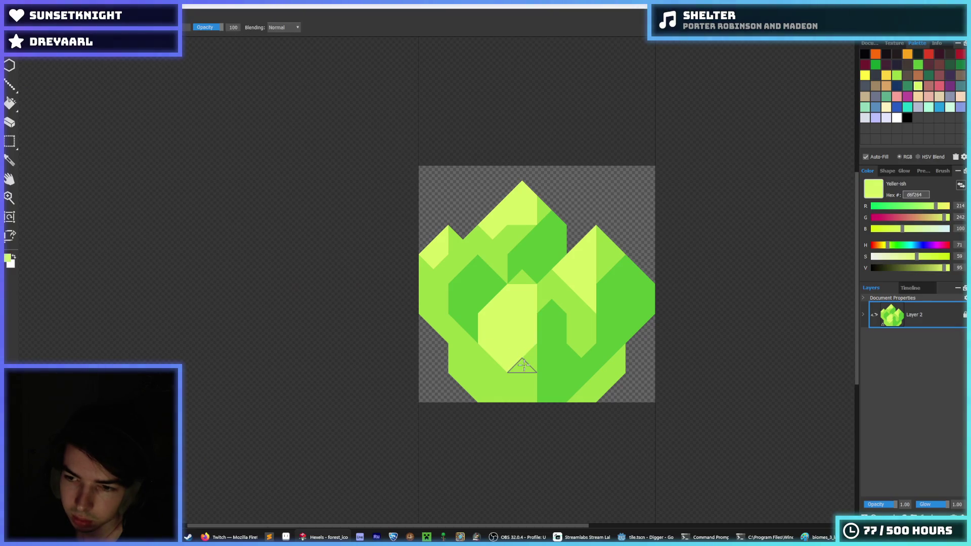
key("ctrl+z")
key("ctrl+z")
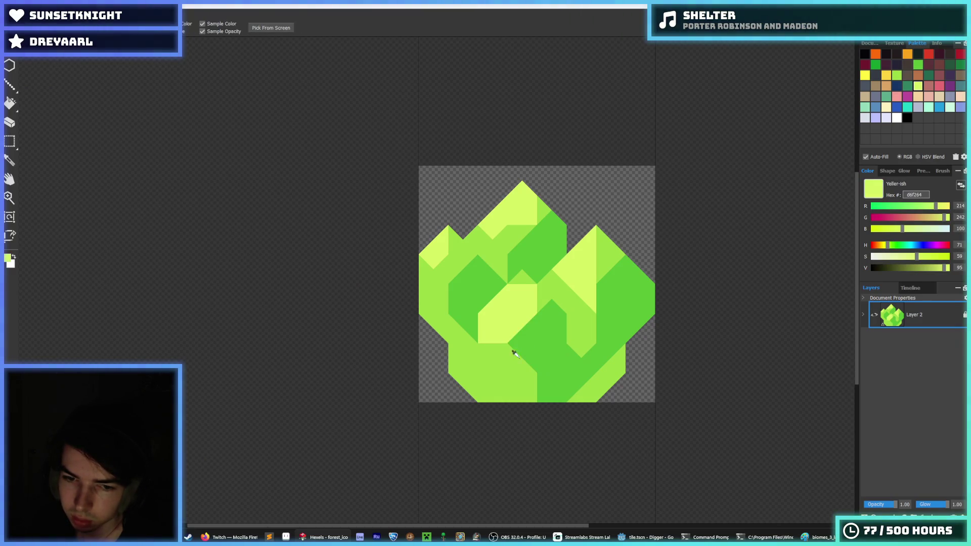
Step: Discard a stray mid-green triangle and paint the lower-left facets dark green
left_click(525, 344, "alt")
left_click(483, 353, "alt")
left_click(472, 328)
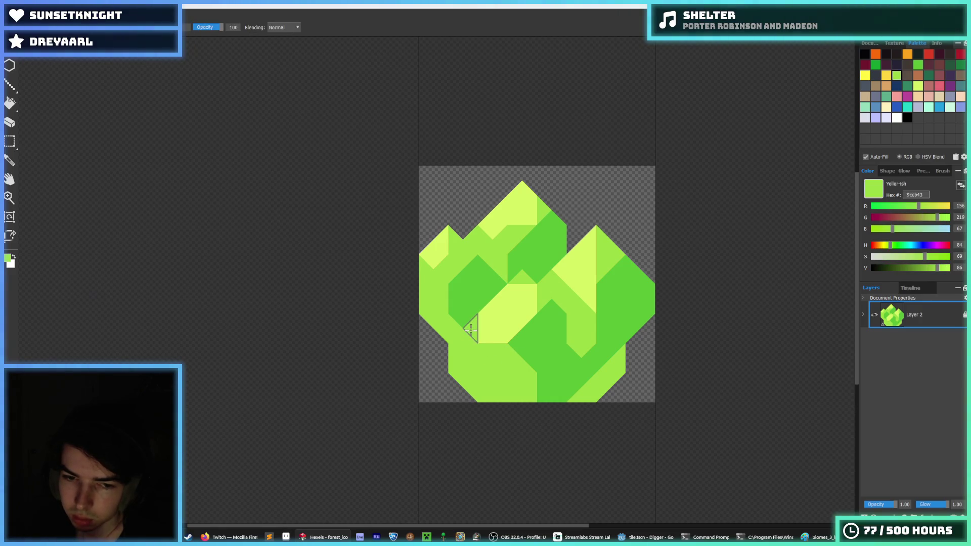
key("ctrl+z")
left_click(529, 360, "alt")
scroll(531, 354, "down", 1)
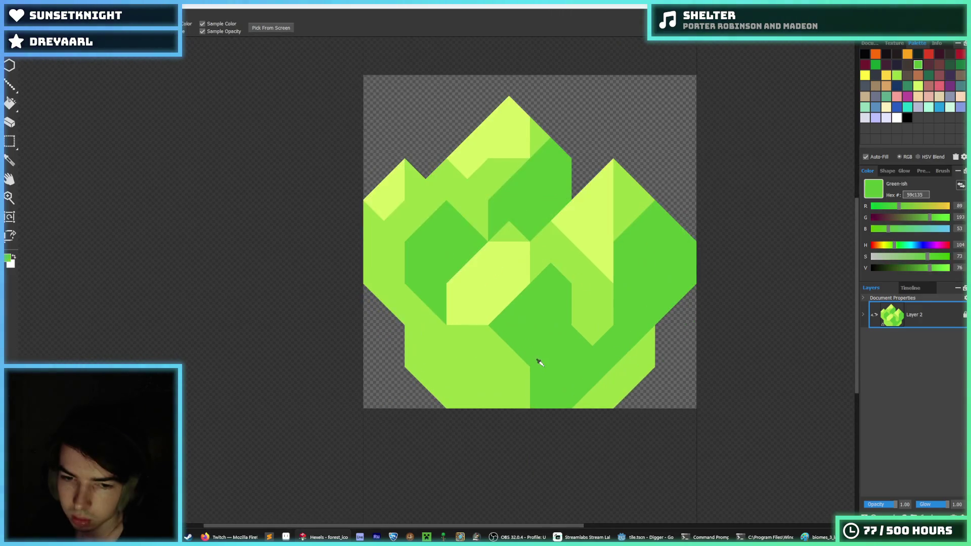
scroll(536, 359, "up", 2)
mouse_move(466, 362)
left_mouse_down()
mouse_move(427, 354)
mouse_move(462, 369)
mouse_move(512, 356)
left_mouse_up()
Step: Repaint lower-left facets mid-green 9cdb43 and lighten the dark facets along the bottom
left_click(510, 387, "alt")
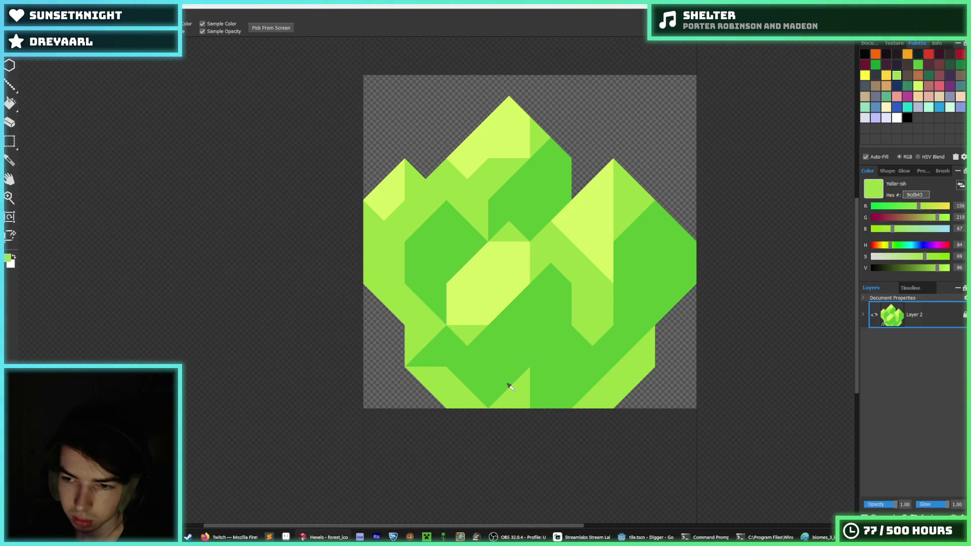
mouse_move(440, 370)
left_mouse_down()
mouse_move(467, 354)
mouse_move(434, 347)
mouse_move(451, 386)
left_mouse_up()
left_click(461, 377, "alt")
left_click(440, 346, "alt")
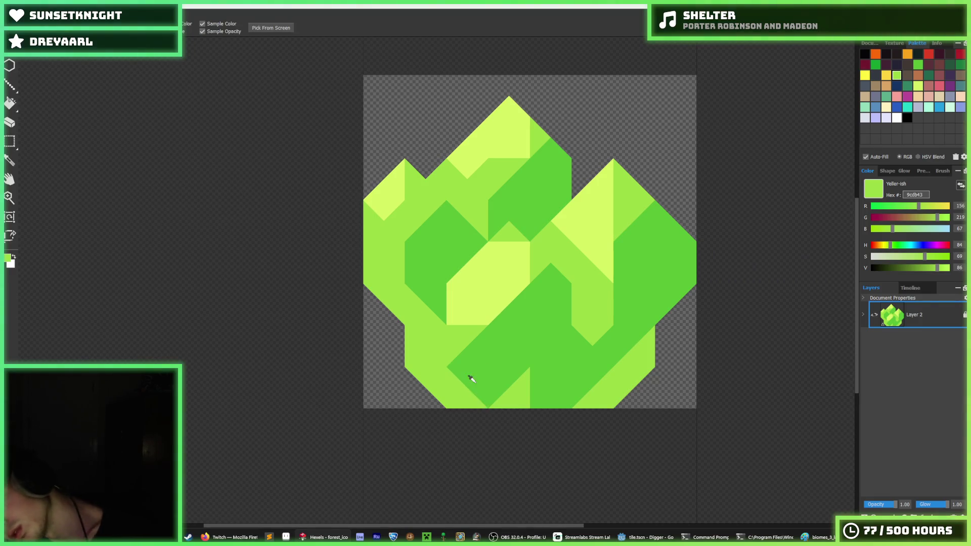
scroll(487, 393, "down", 3)
scroll(521, 354, "up", 4)
left_click_drag(515, 350, 485, 357)
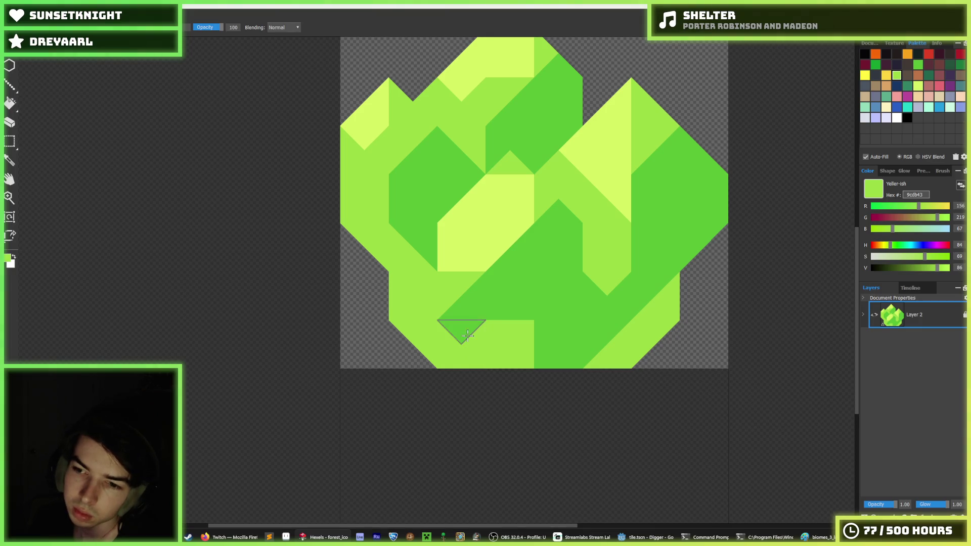
Step: Paint the bottom dark facet light green diagonally, then undo part of the stroke
scroll(449, 321, "down", 3)
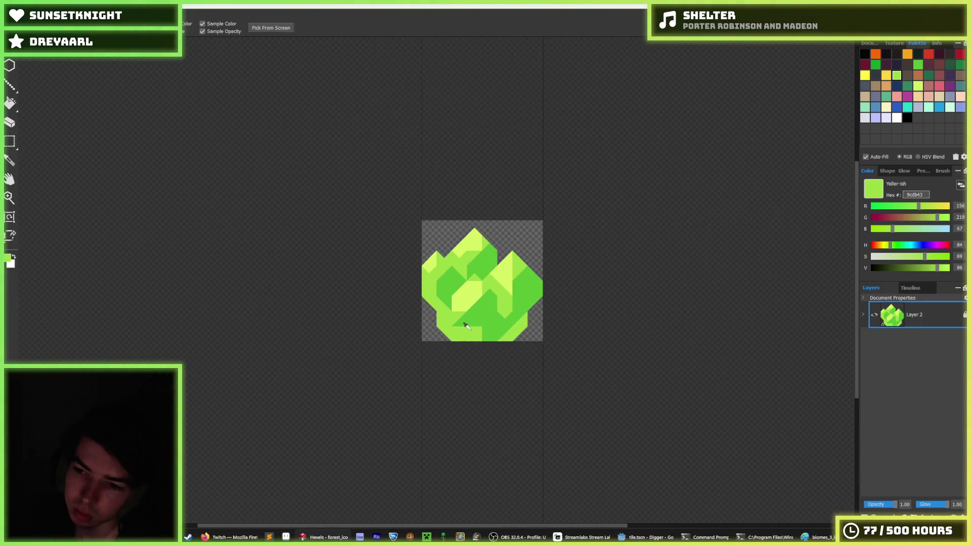
scroll(458, 325, "up", 4)
left_click_drag(520, 334, 550, 373)
scroll(551, 373, "down", 3)
scroll(542, 364, "down", 3)
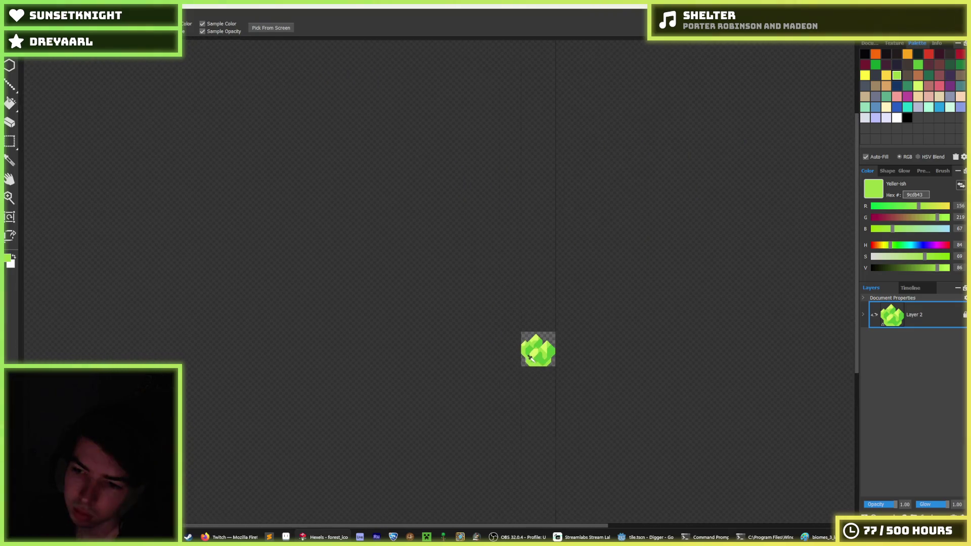
scroll(553, 325, "down", 2)
scroll(658, 328, "up", 4)
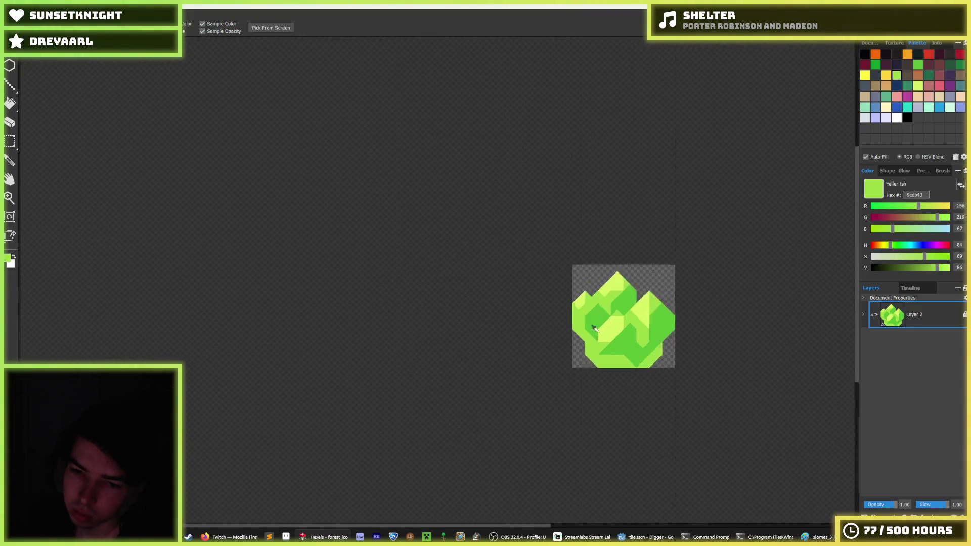
scroll(666, 331, "up", 2)
key("ctrl+z")
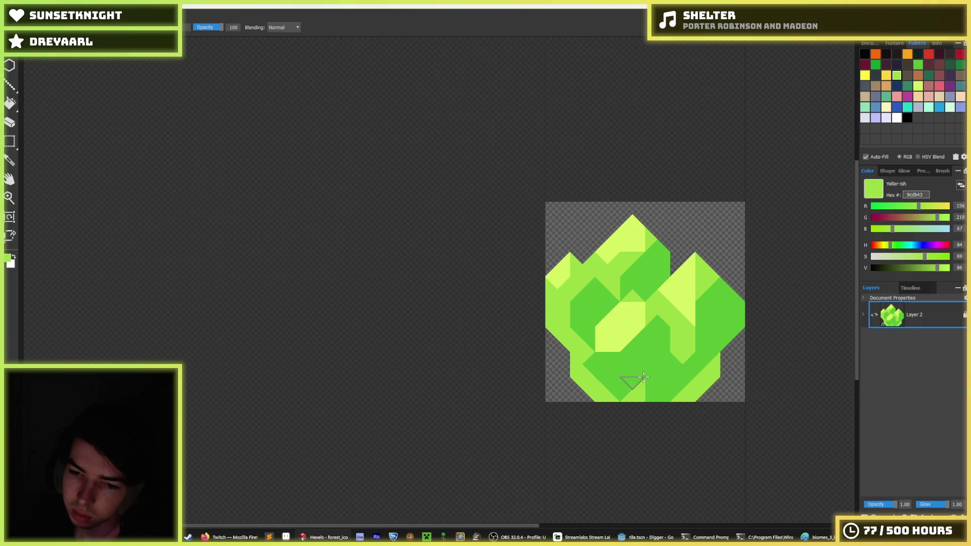
Step: Paint a mid-green triangle near the bottom, then step back through recent facet recolours
left_click(632, 381, "alt")
scroll(632, 391, "up", 2)
scroll(602, 371, "up", 2)
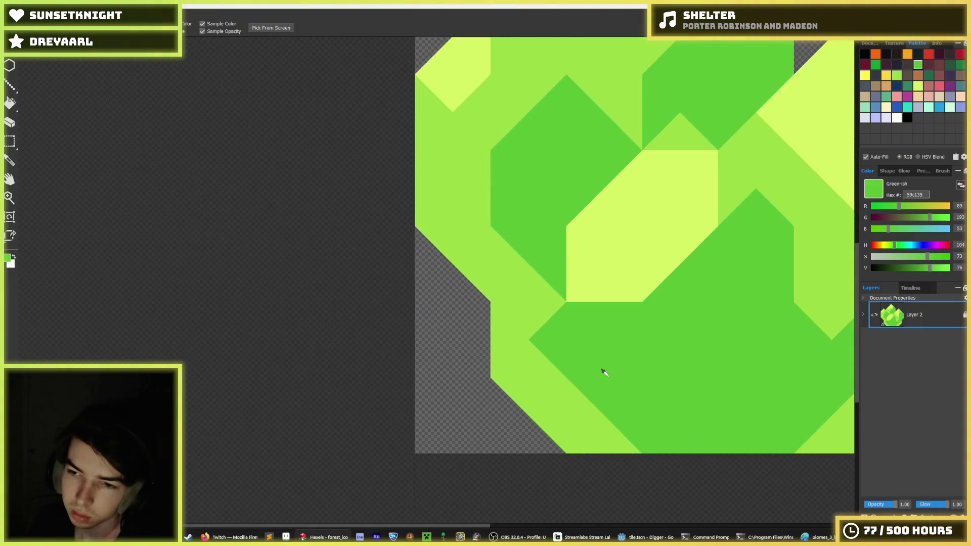
left_click(532, 317, "alt")
mouse_move(533, 317)
left_mouse_down()
mouse_move(597, 315)
mouse_move(579, 379)
left_mouse_up()
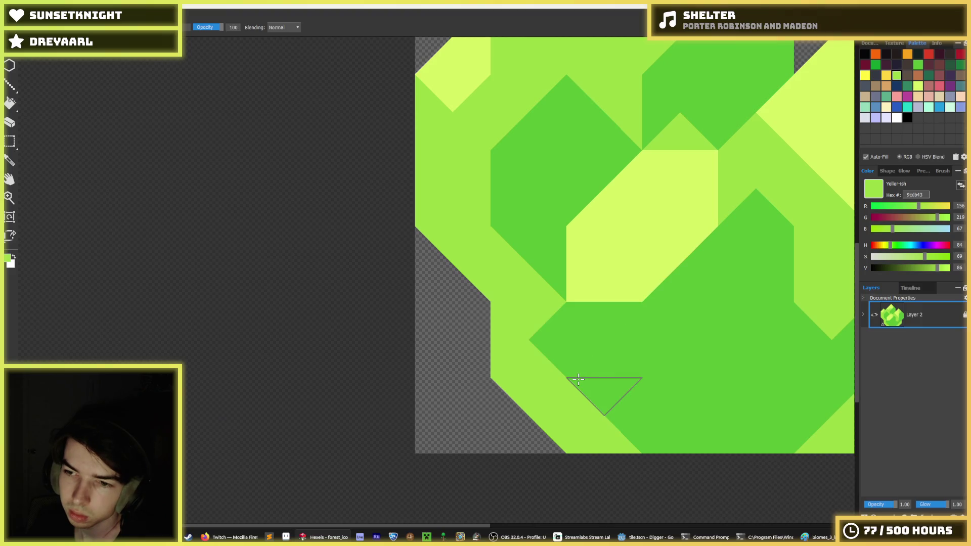
key("ctrl+z")
key("ctrl+z")
key("ctrl+z")
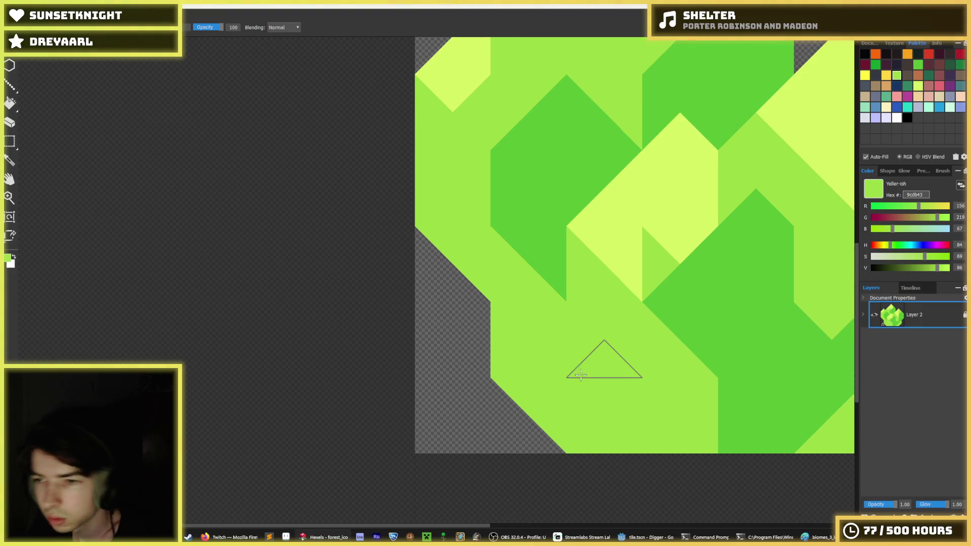
key("ctrl+z")
key("ctrl+z")
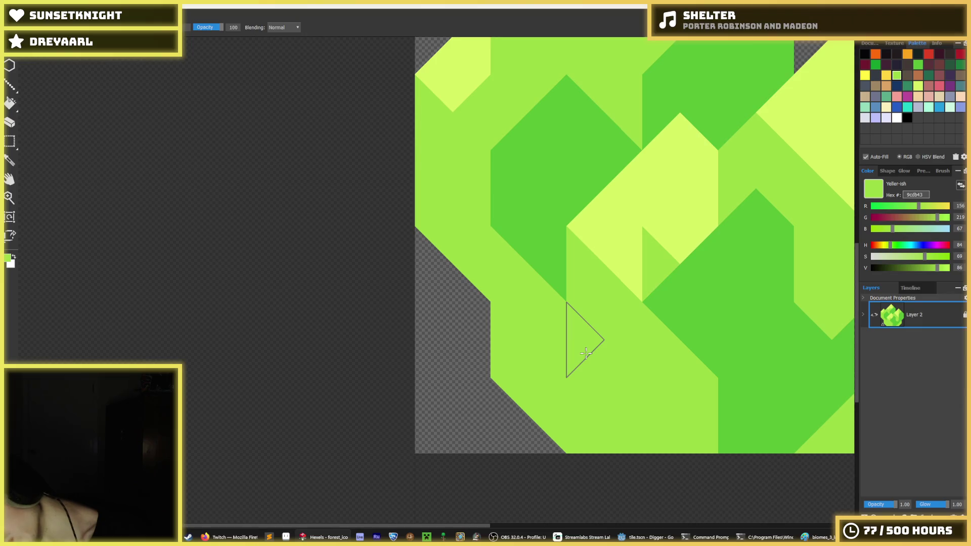
scroll(585, 353, "right", 2)
key("ctrl+z")
key("ctrl+z")
key("ctrl+z")
key("ctrl+z")
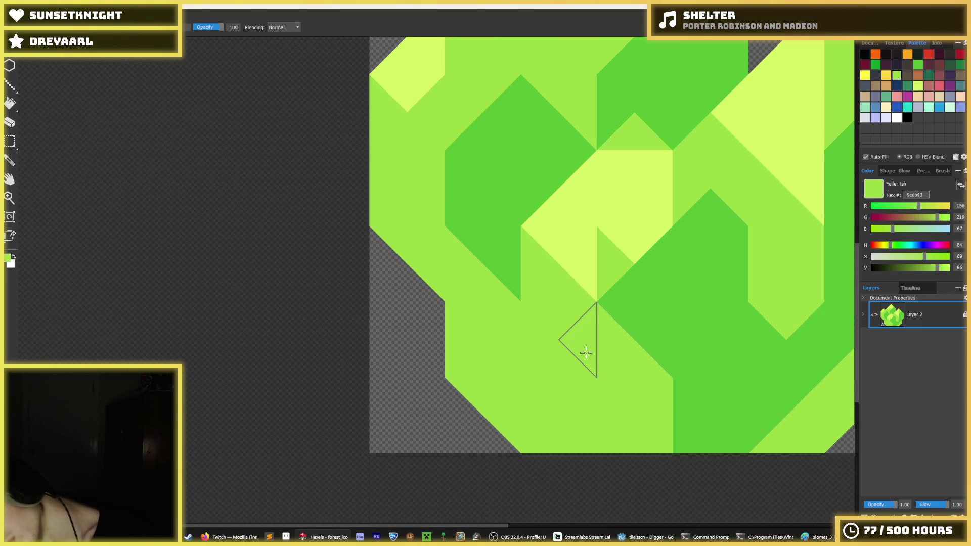
key("ctrl+z")
key("ctrl+z")
key("ctrl+z")
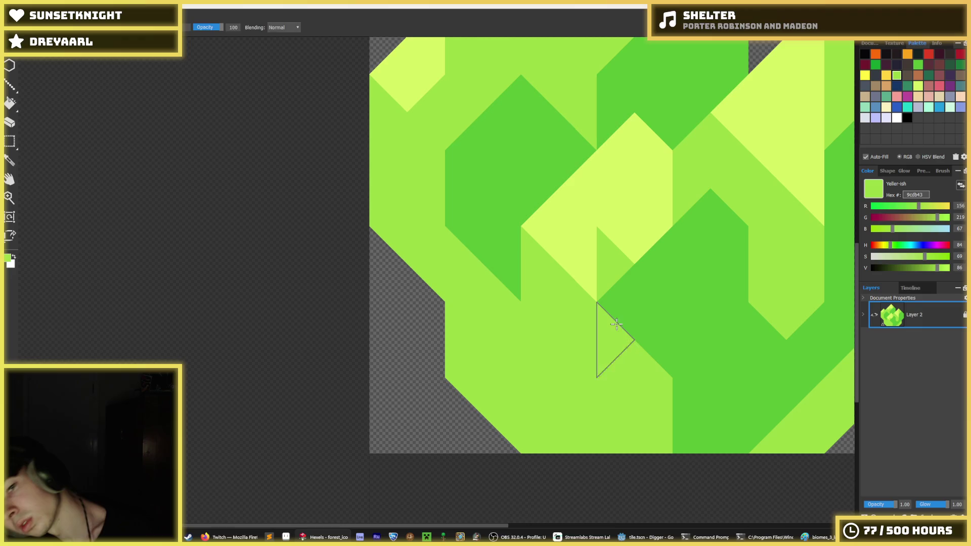
Step: Paint mid-green 9cdb43 triangles notching into the yellow facet and the light strip
left_click(587, 219, "alt")
left_click(680, 192, "alt")
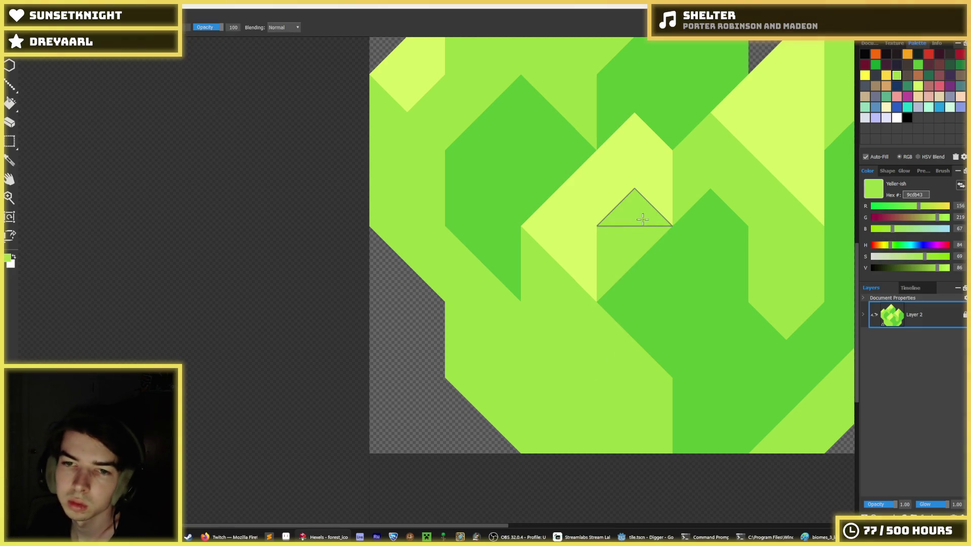
left_click_drag(630, 253, 654, 172)
left_click_drag(647, 215, 616, 239)
scroll(616, 239, "down", 3)
Step: Paint light-yellow highlight triangles up the central facet and in a run toward the upper left
scroll(543, 294, "down", 3)
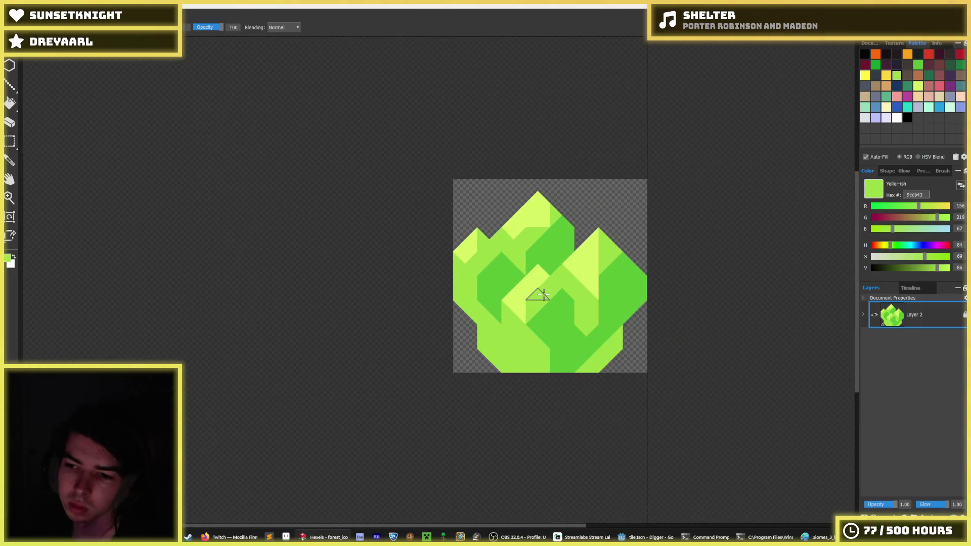
left_click_drag(546, 307, 578, 288)
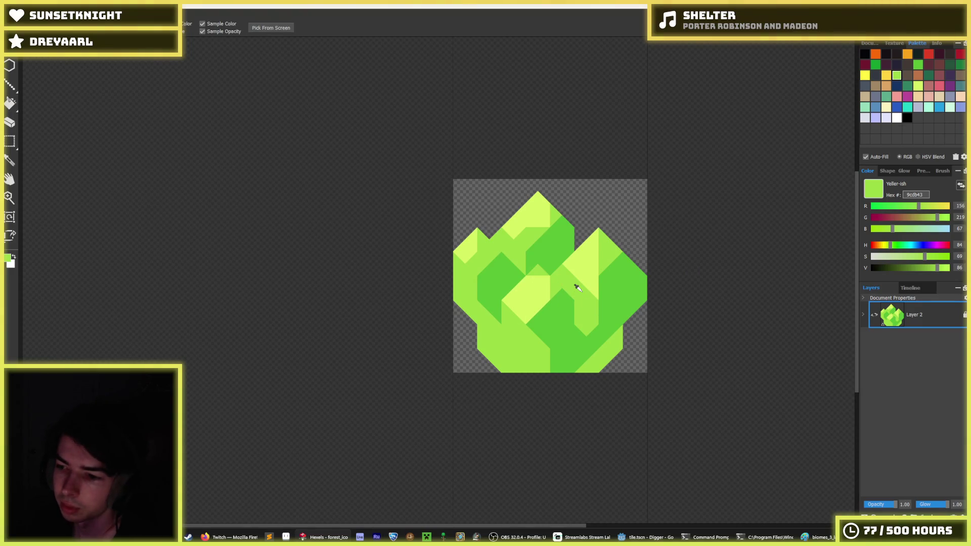
scroll(571, 289, "up", 2)
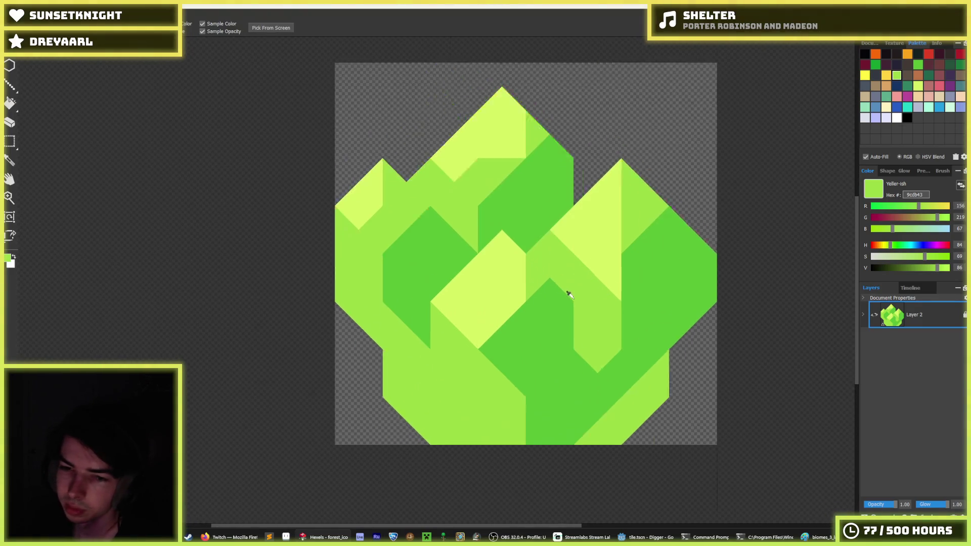
left_click(521, 266, "alt")
left_click(528, 273)
left_click(542, 255)
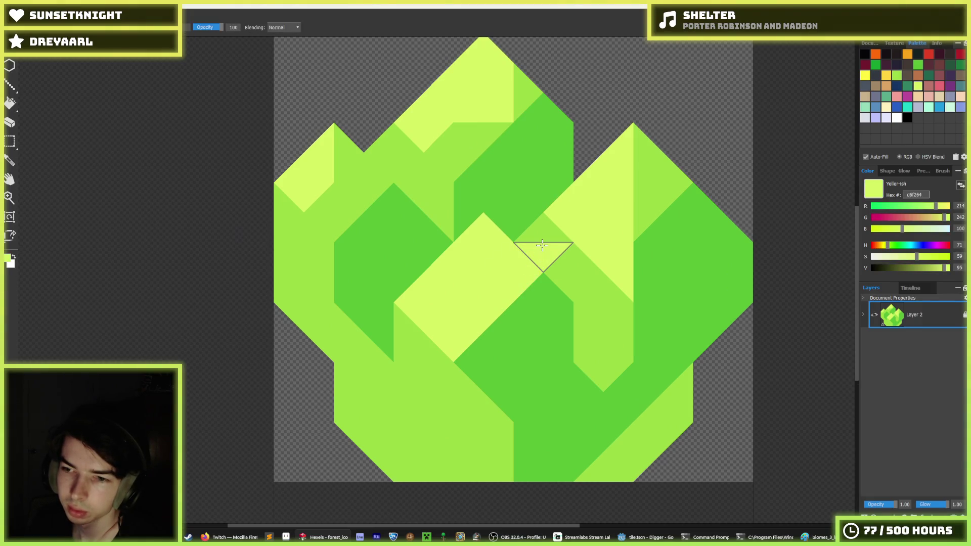
left_click(547, 238)
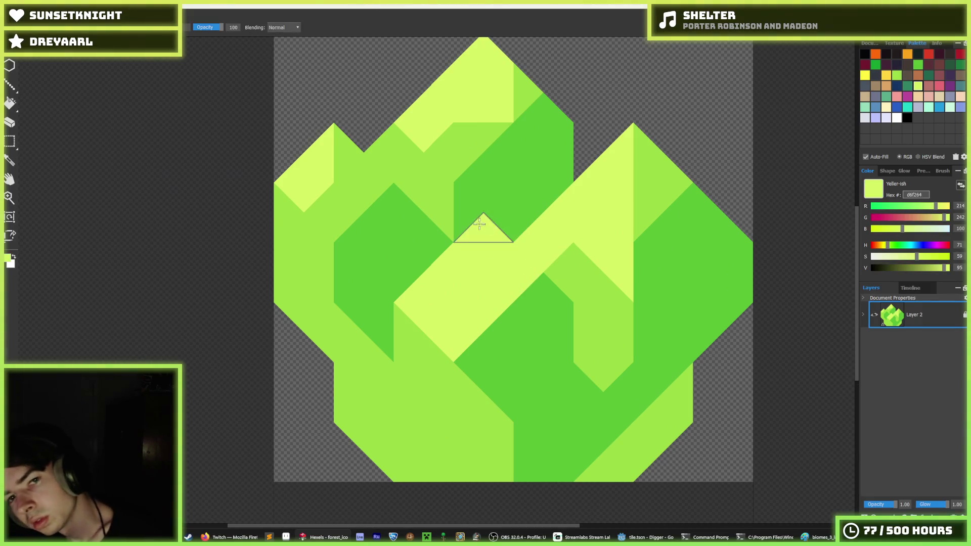
left_click_drag(409, 147, 350, 166)
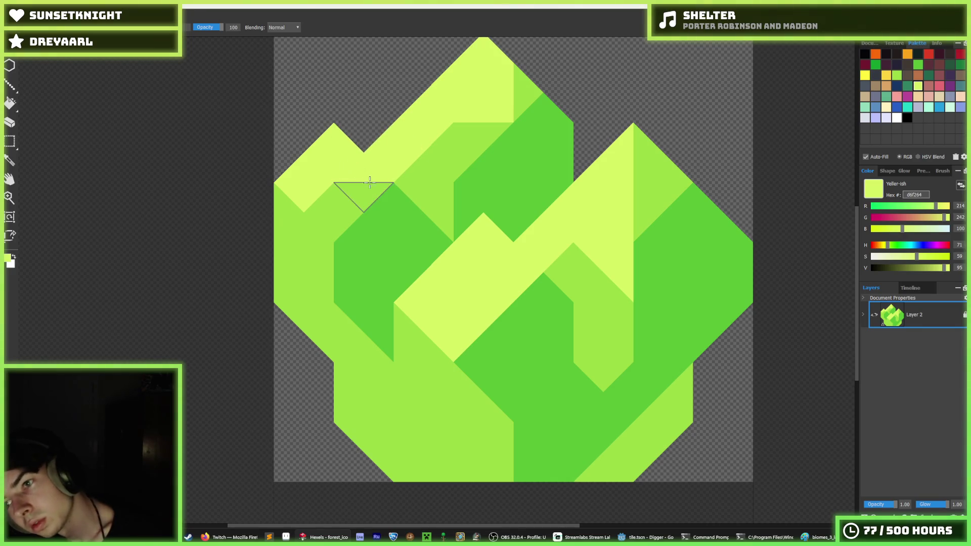
scroll(475, 230, "down", 3)
scroll(477, 235, "down", 2)
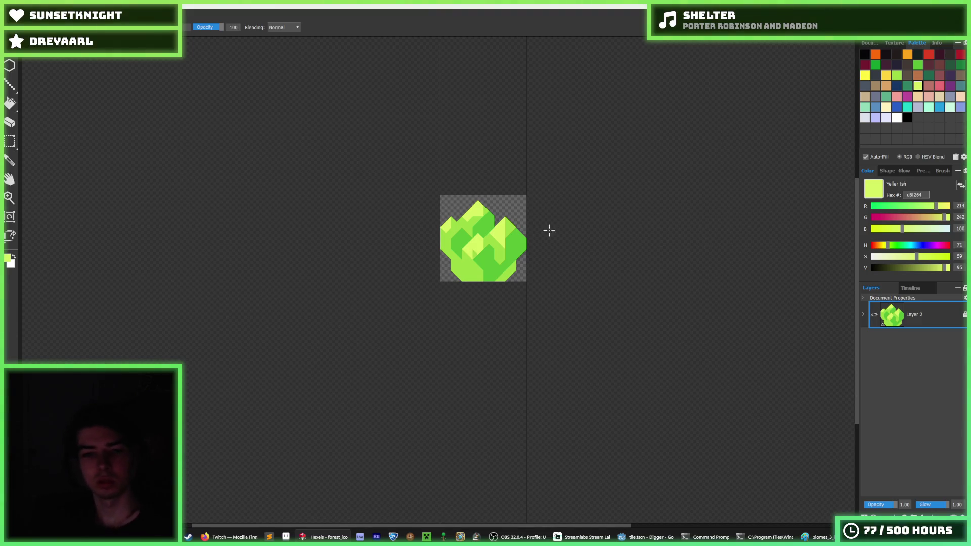
scroll(471, 263, "up", 3)
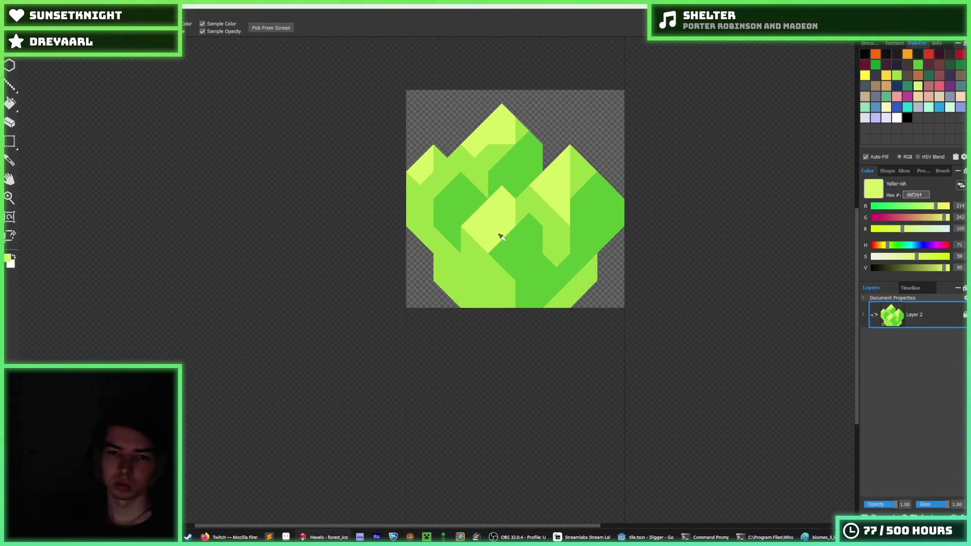
Step: Paint two lower-facet triangles light yellow, undo them, and sample the darker green 59c135
left_click(569, 209, "alt")
scroll(535, 262, "up", 2)
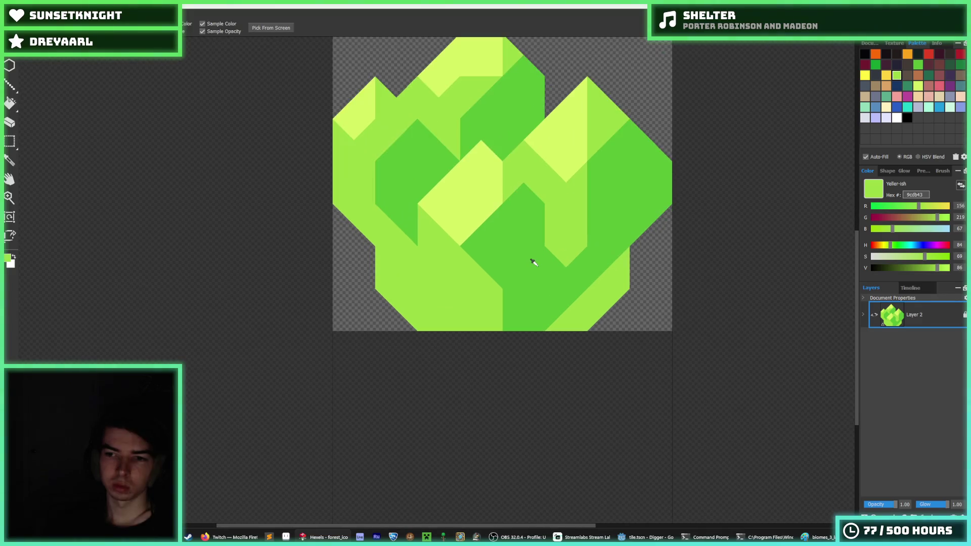
left_click(440, 202, "alt")
left_click(425, 222)
left_click(444, 233)
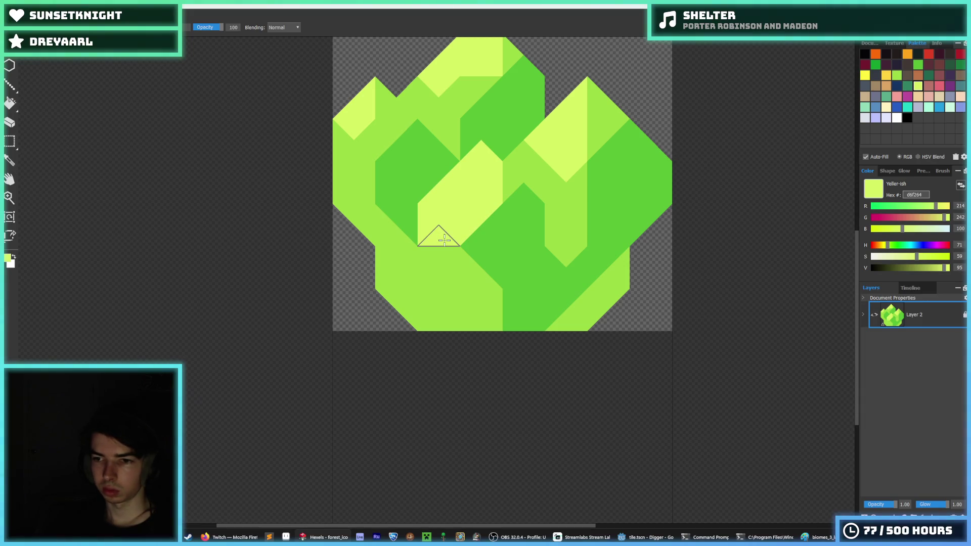
key("ctrl+z")
key("ctrl+z")
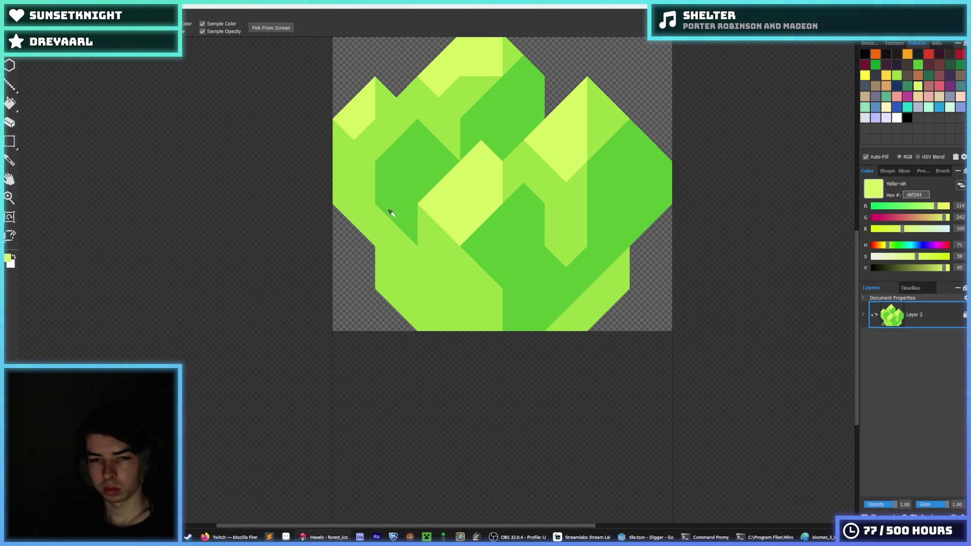
left_click(390, 210, "alt")
scroll(401, 228, "down", 3)
scroll(405, 229, "up", 3)
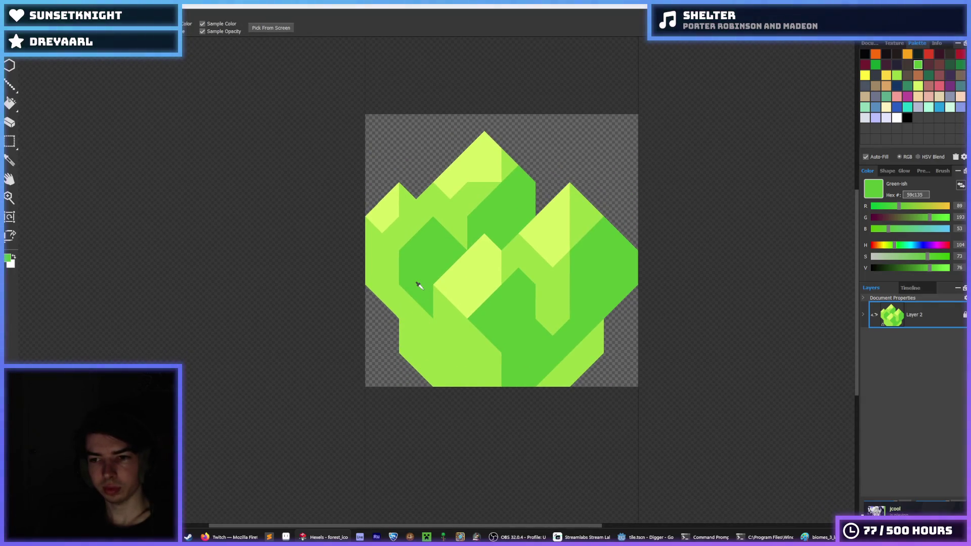
scroll(419, 286, "down", 2)
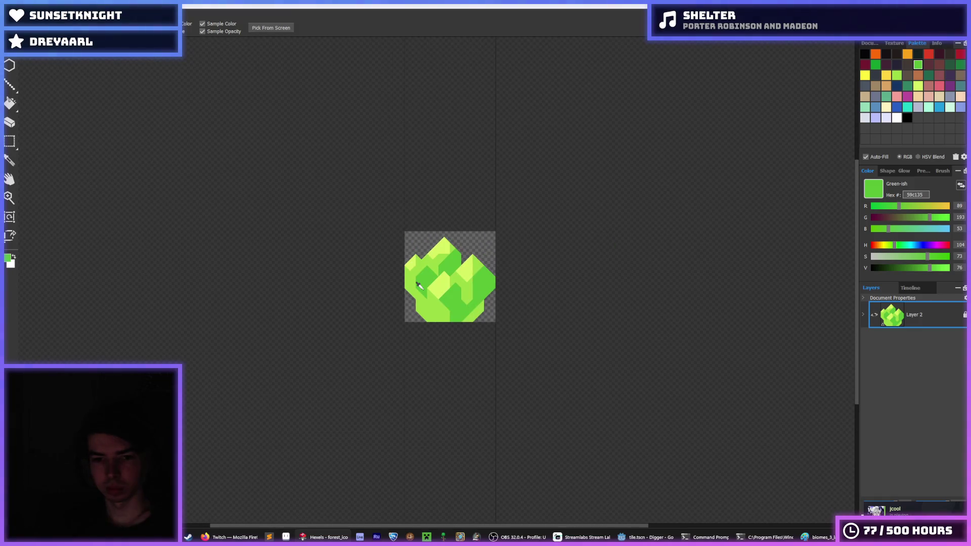
scroll(425, 278, "up", 1)
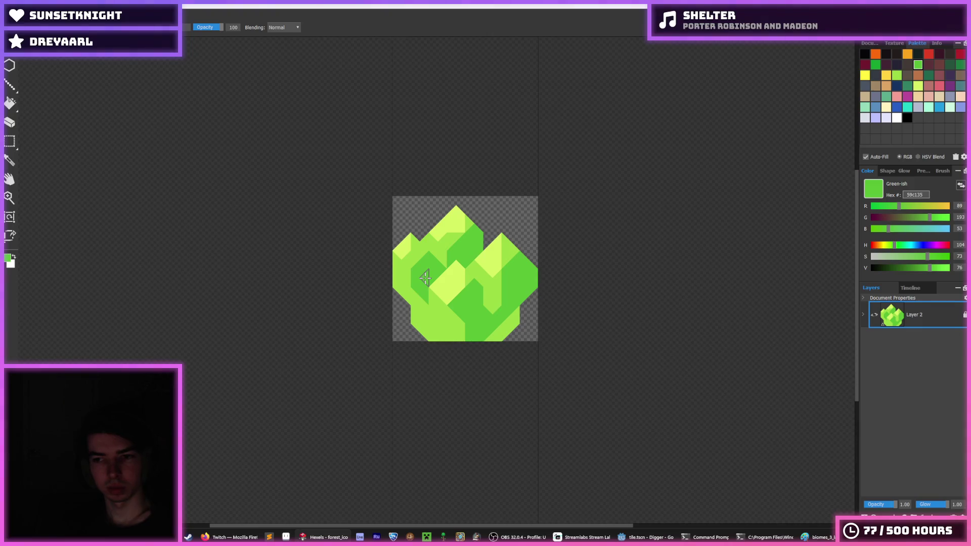
Step: Export the crystal at 64 px as forest.png into the image/ui/mineral folder
key("ctrl+shift+s")
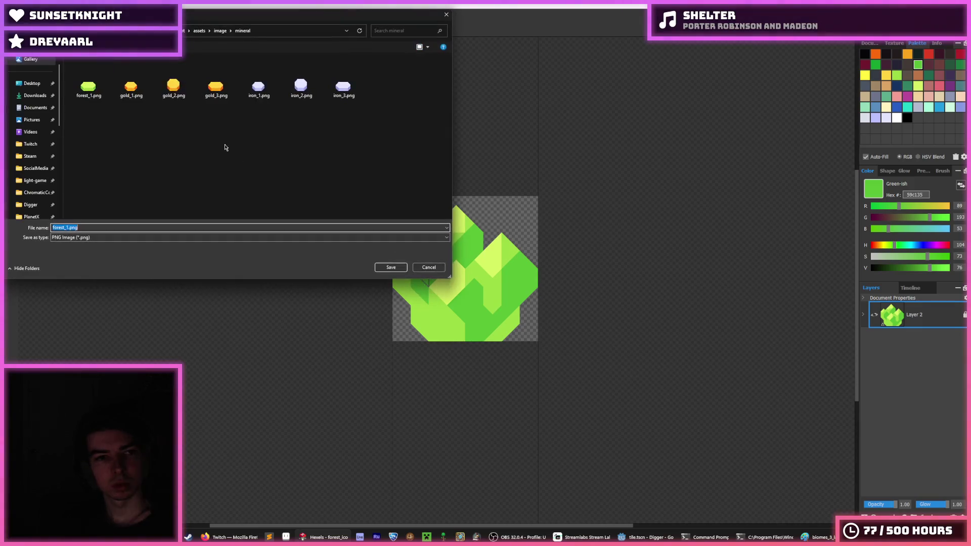
left_click(224, 31)
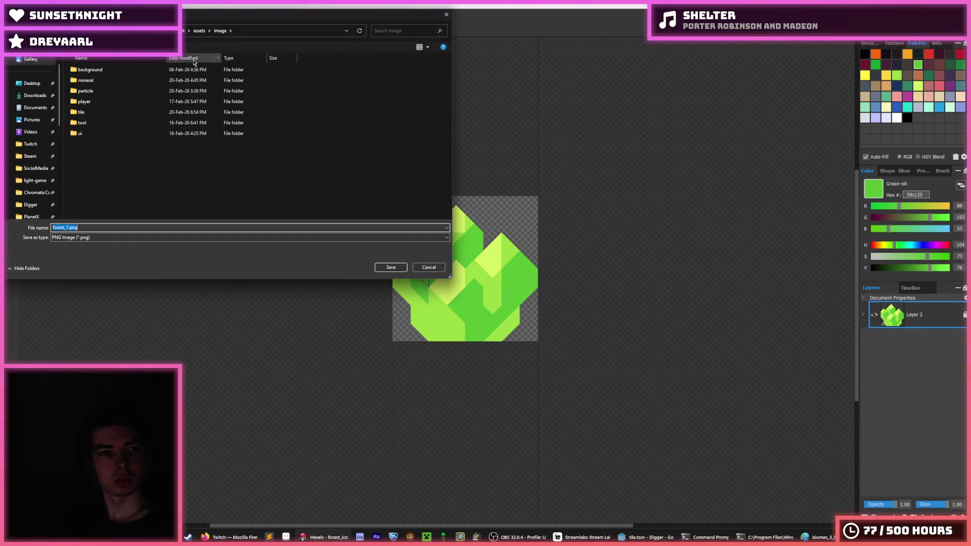
double_click(124, 132)
double_click(107, 81)
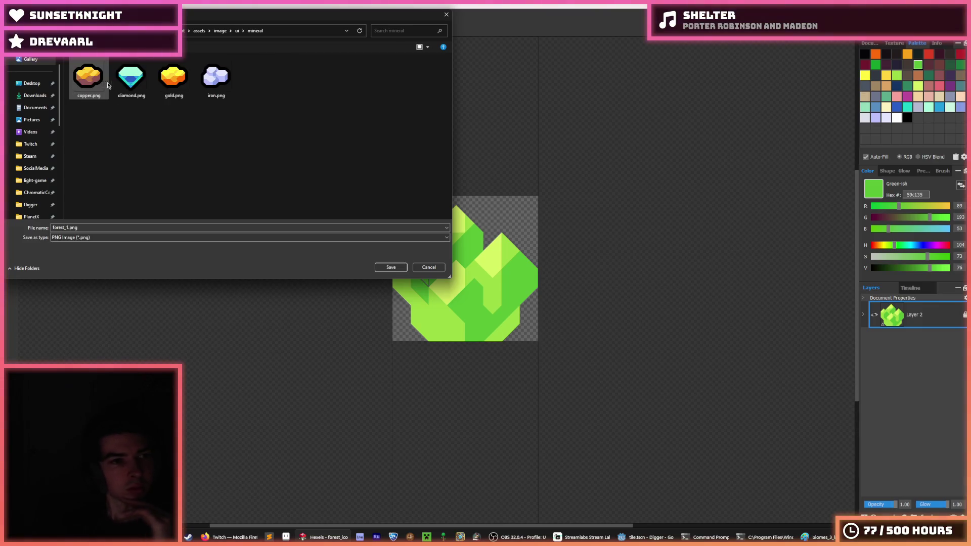
double_click(68, 228)
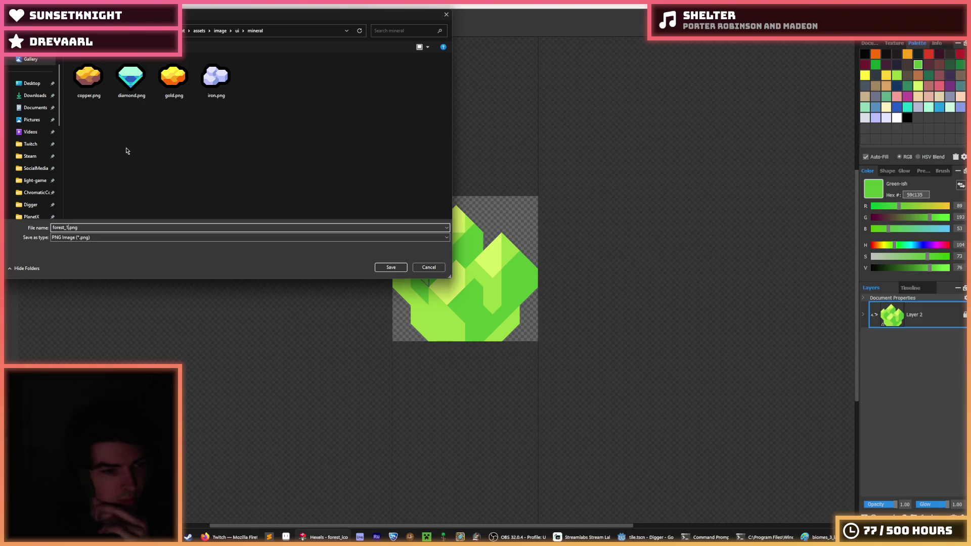
key("Return")
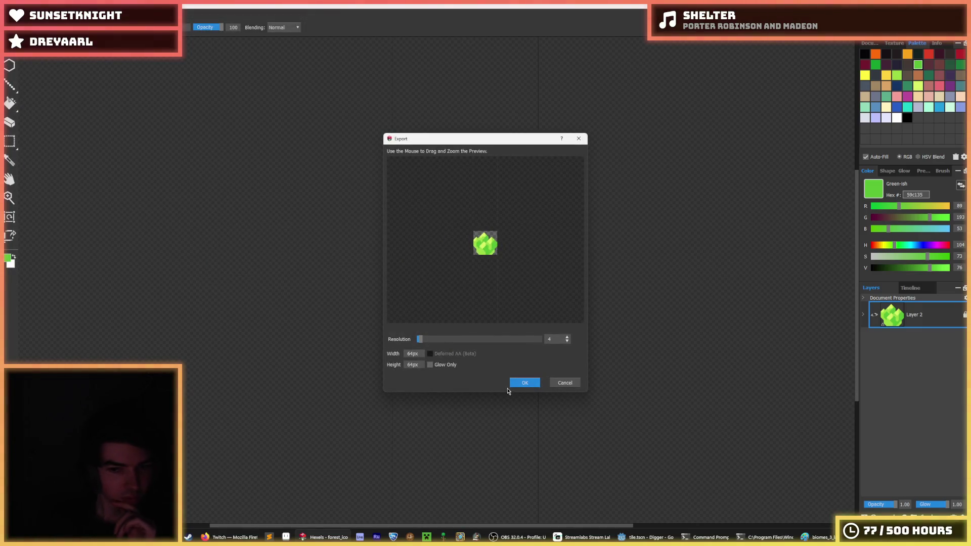
left_click(524, 383)
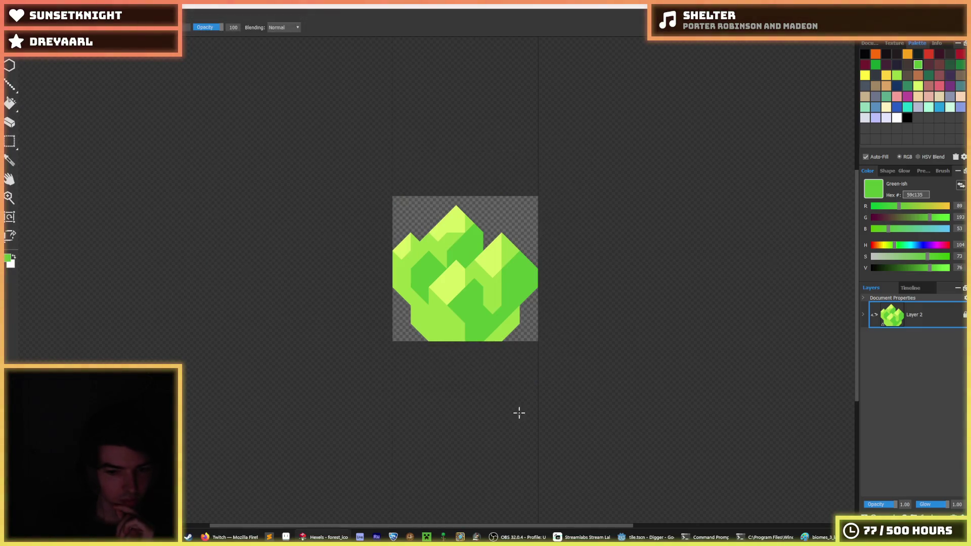
left_click(635, 538)
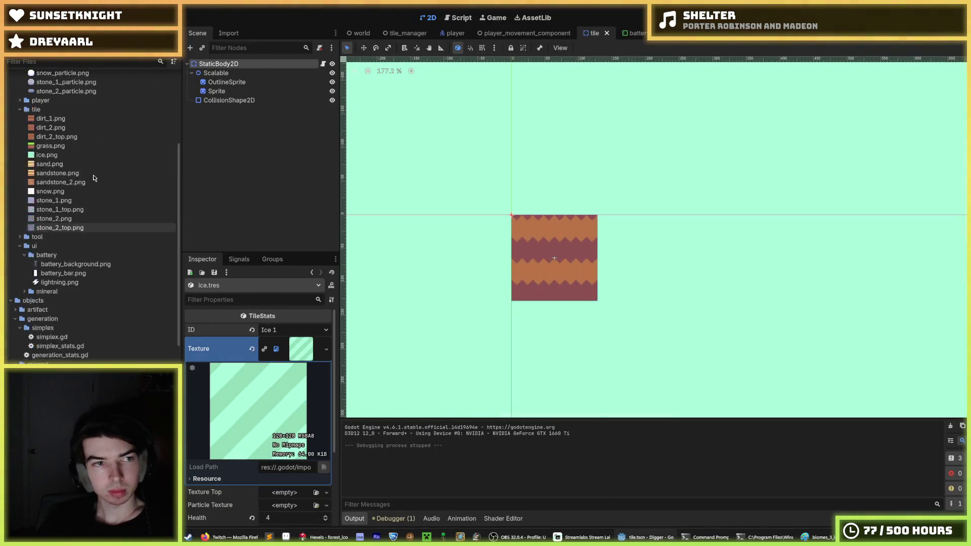
scroll(68, 187, "up", 5)
mouse_move(59, 169)
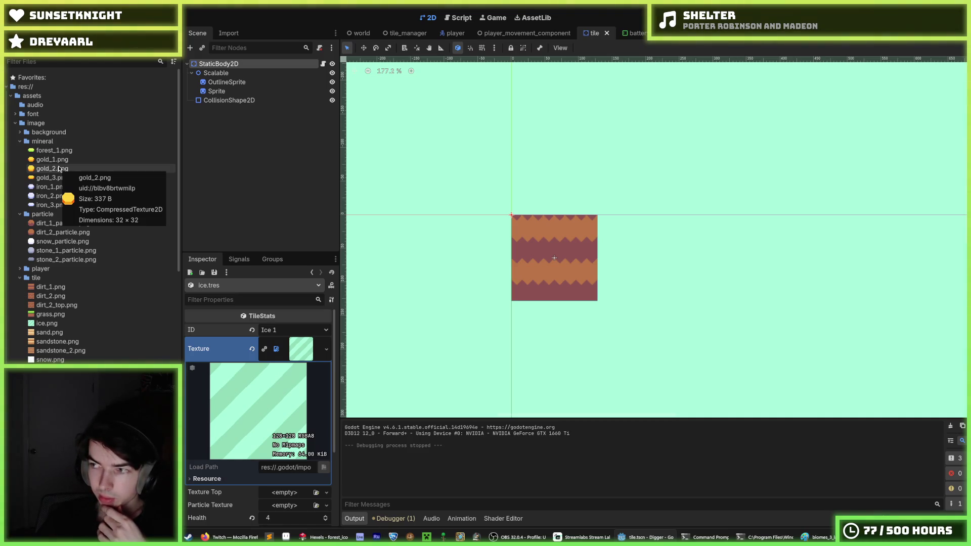
scroll(94, 327, "down", 5)
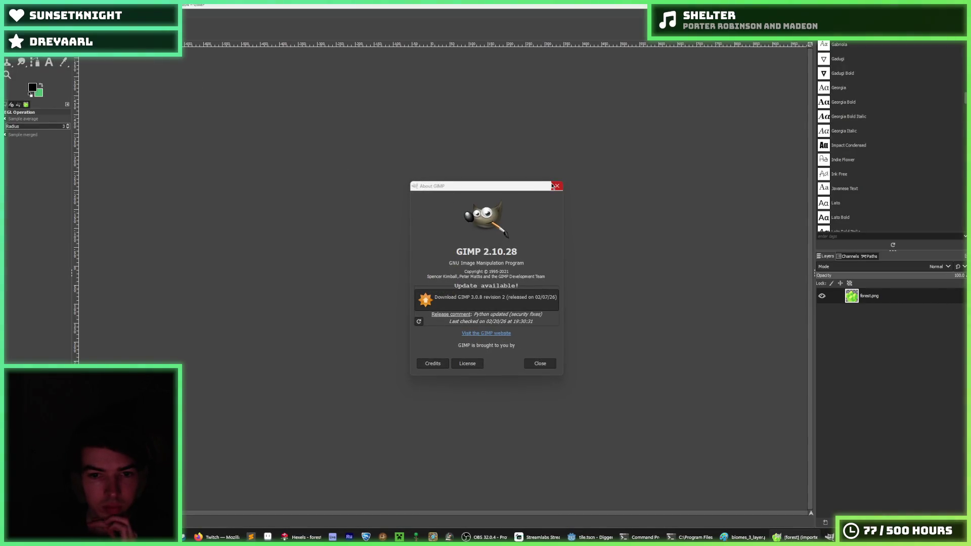
Step: Dismiss the About GIMP window so the forest.png crystal shows on the canvas
left_click(558, 187)
scroll(410, 238, "up", 3)
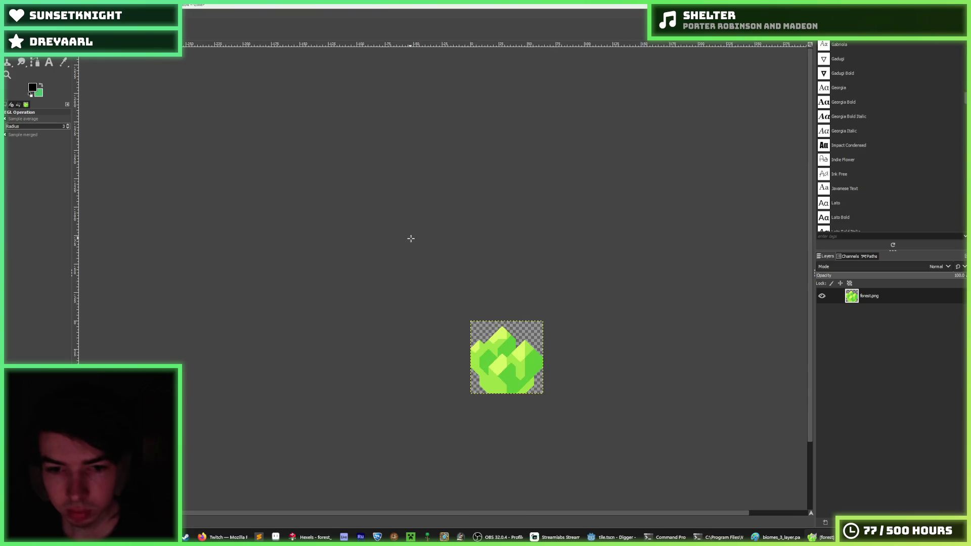
Step: Scale the image to 80 px, then undo it back to 64 px
left_click(64, 51)
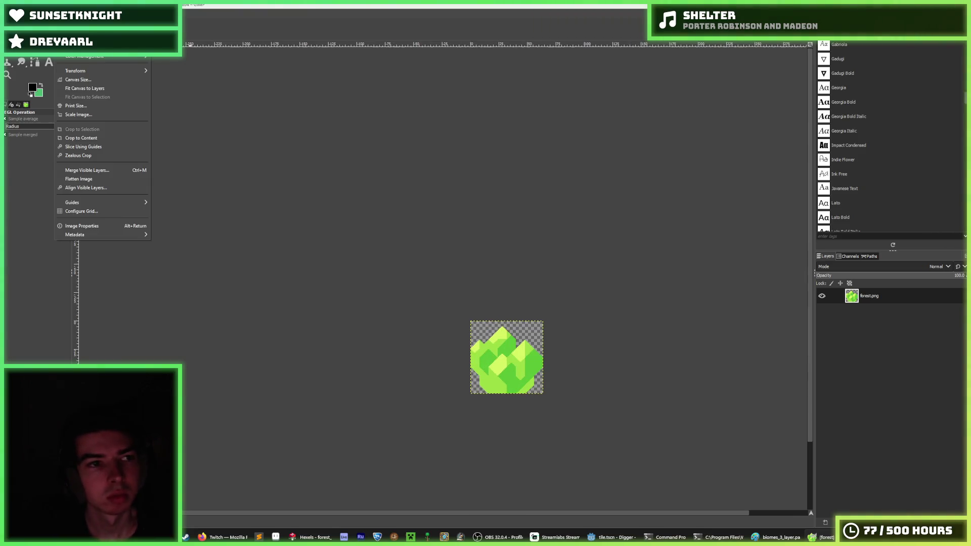
left_click(103, 117)
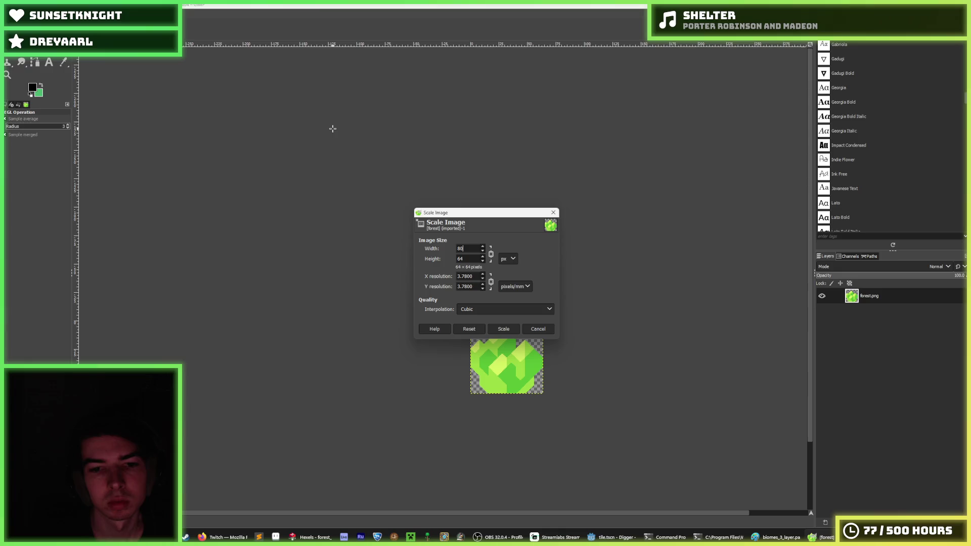
left_click(513, 329)
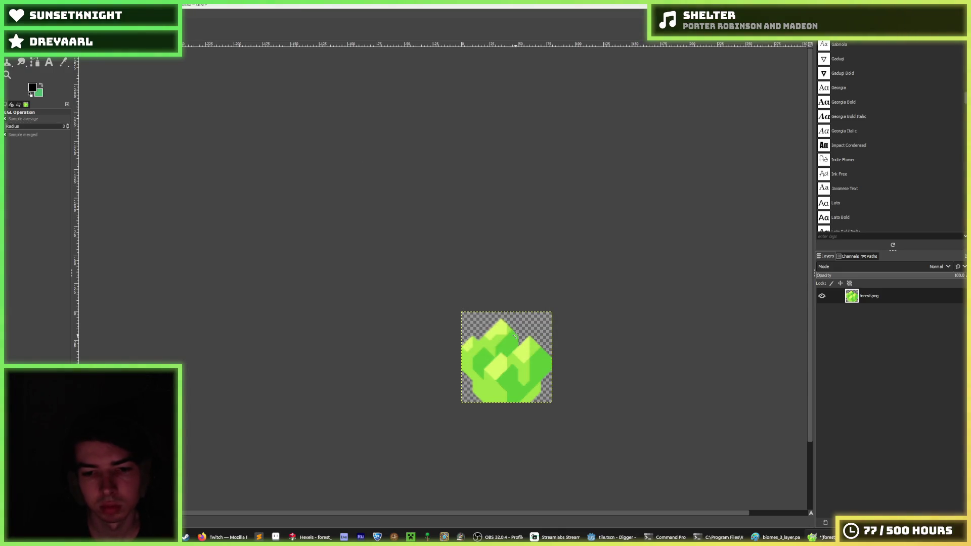
key("ctrl+z")
Step: Resize the canvas to 80×80 px with the crystal centred
left_click(64, 51)
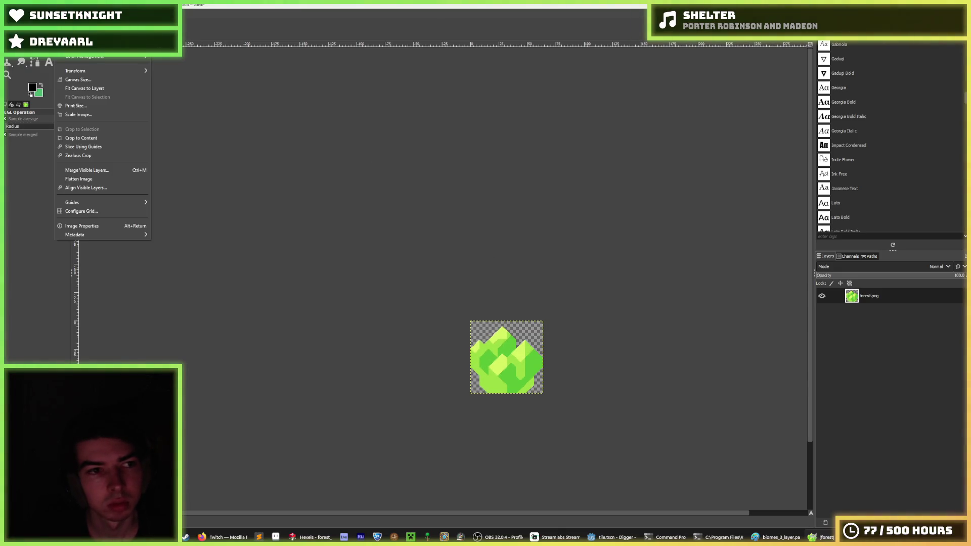
left_click(87, 79)
type("80")
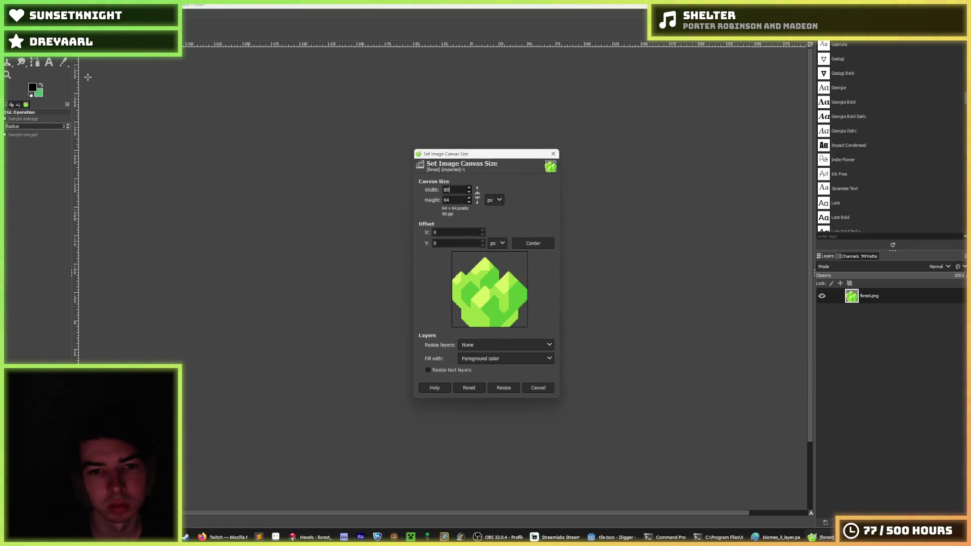
key("Tab")
type("80")
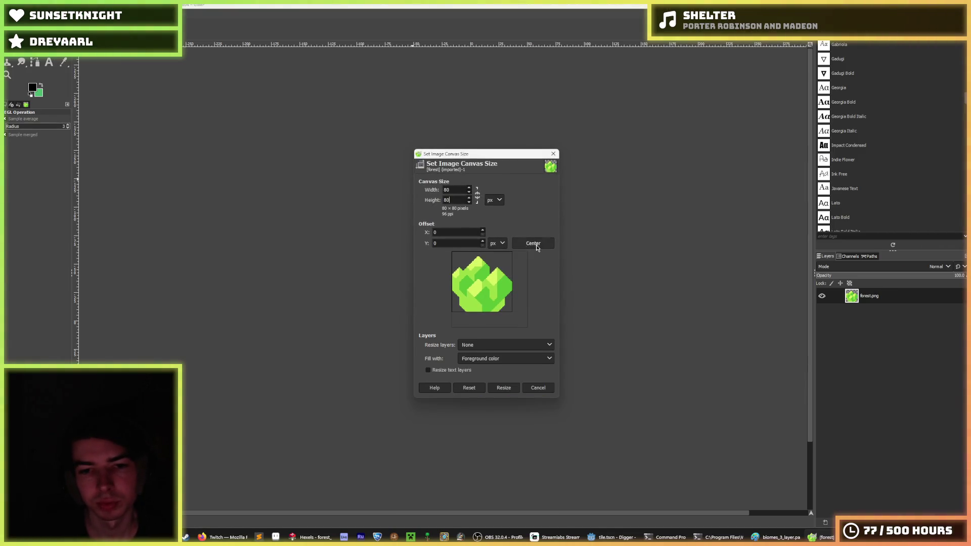
left_click(537, 247)
left_click(504, 388)
left_click(129, 13)
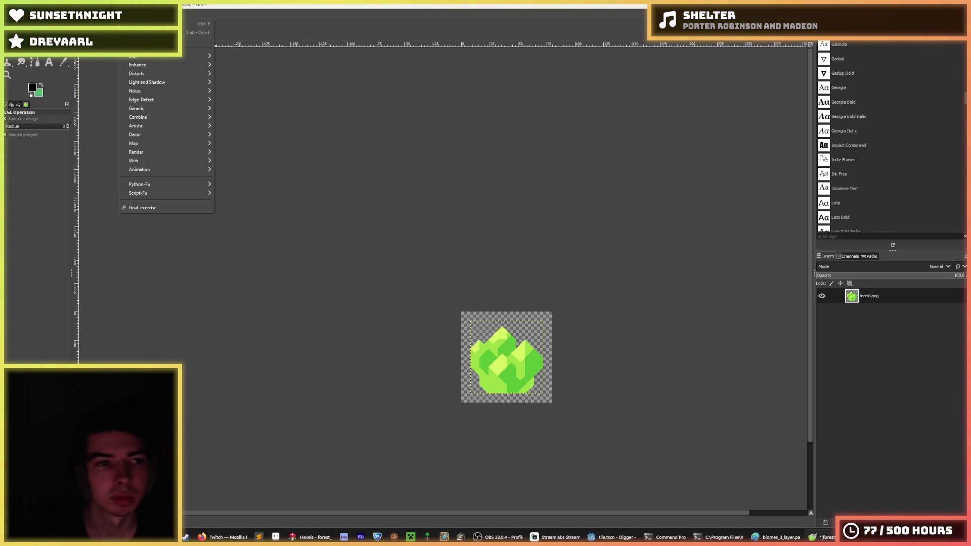
Step: Add a thick black outline with Drop Shadow using the last-used preset
mouse_move(146, 86)
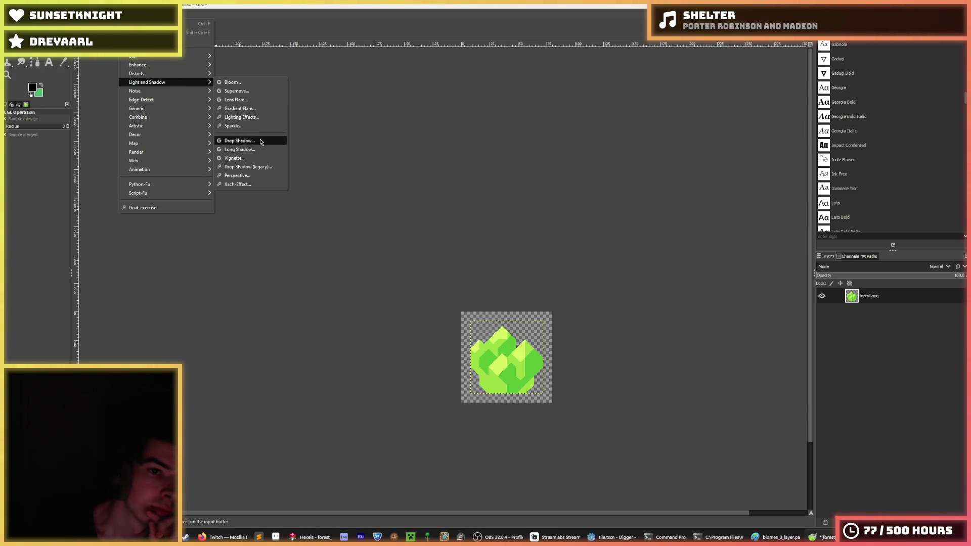
left_click(242, 140)
left_click(706, 309)
left_click(705, 321)
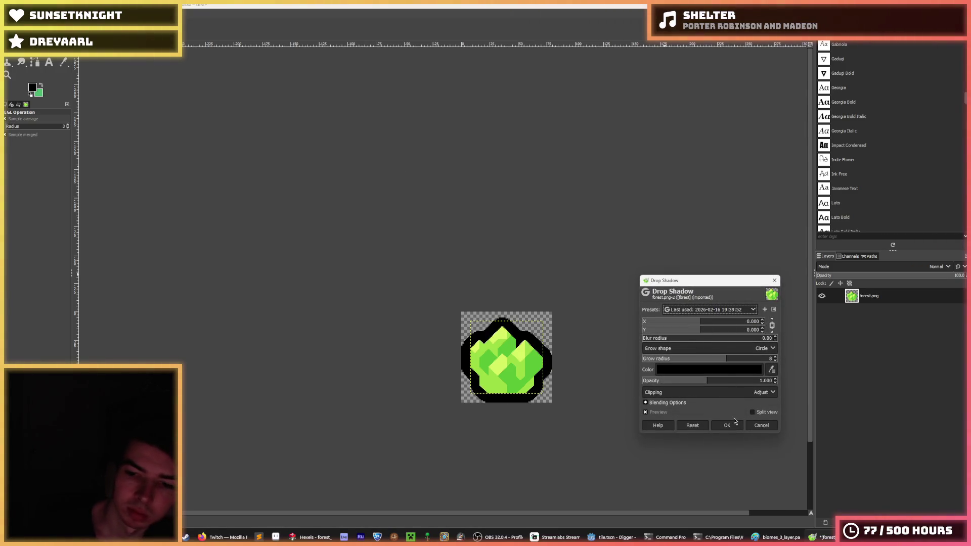
left_click(727, 425)
Step: Export the image as PNG, replacing the existing forest.png
key("ctrl+shift+e")
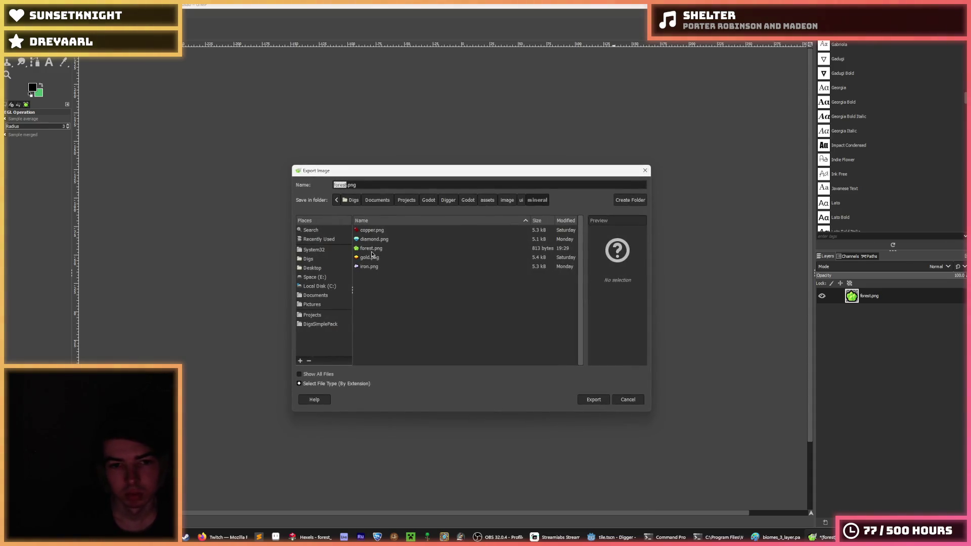
left_click(369, 249)
key("Return")
left_click(499, 326)
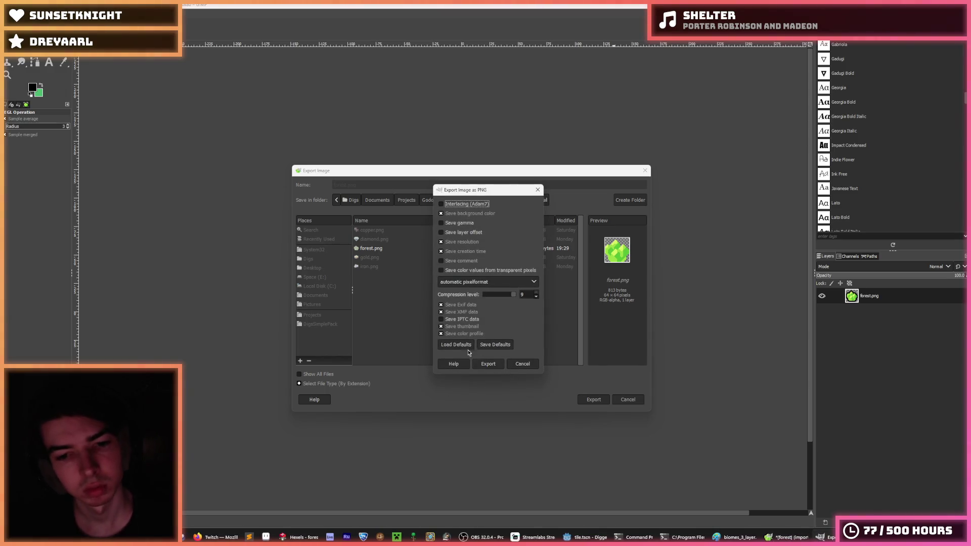
left_click(488, 363)
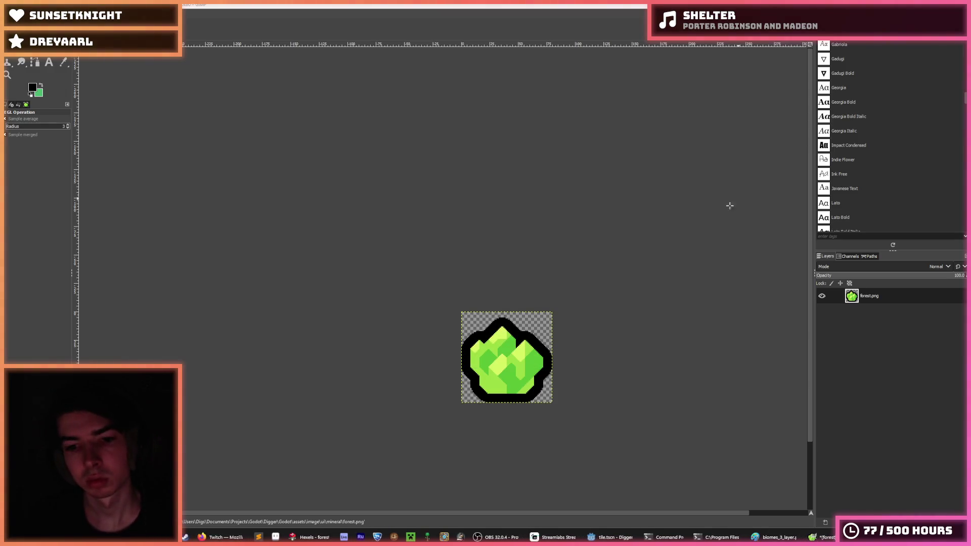
Step: Back in Godot, run the Digger game with F5 and stop it with F8
key("alt+Tab")
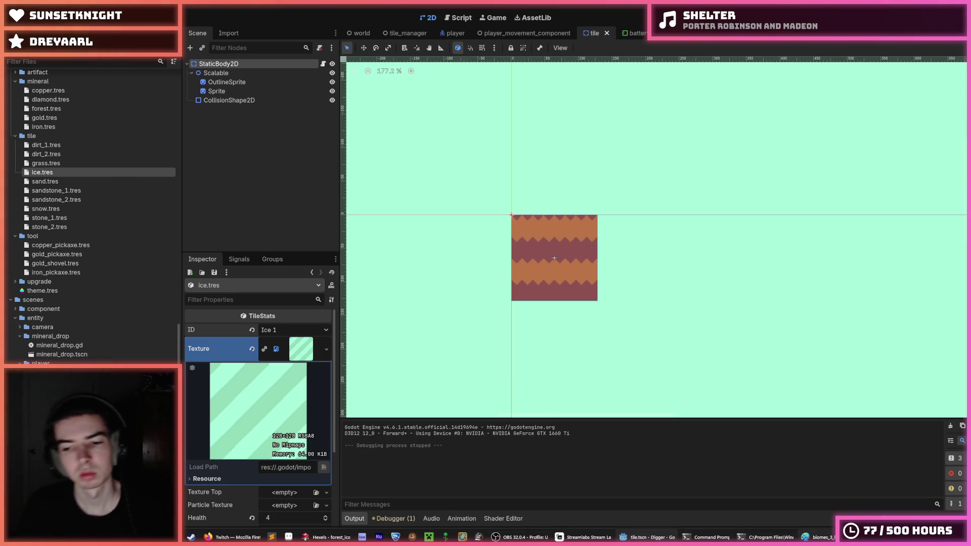
mouse_move(819, 537)
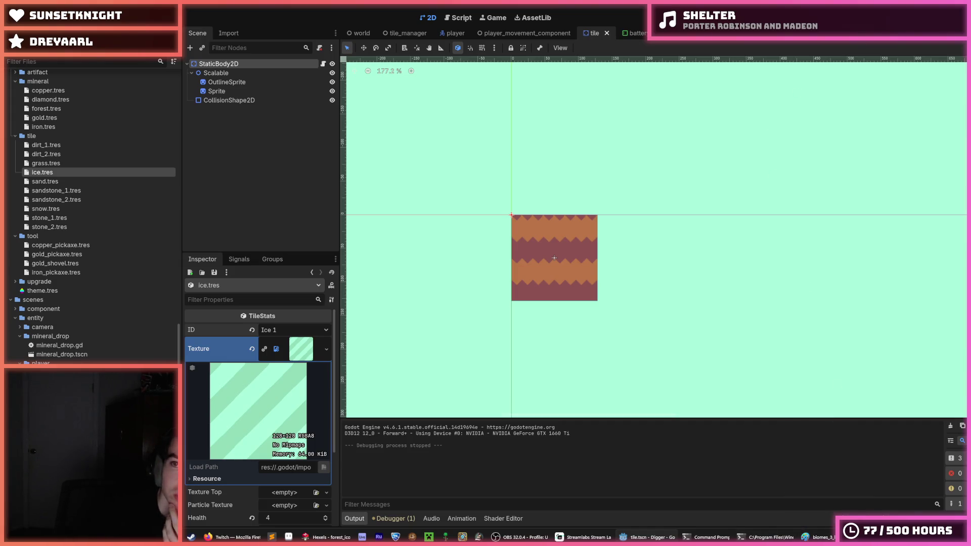
key("F5")
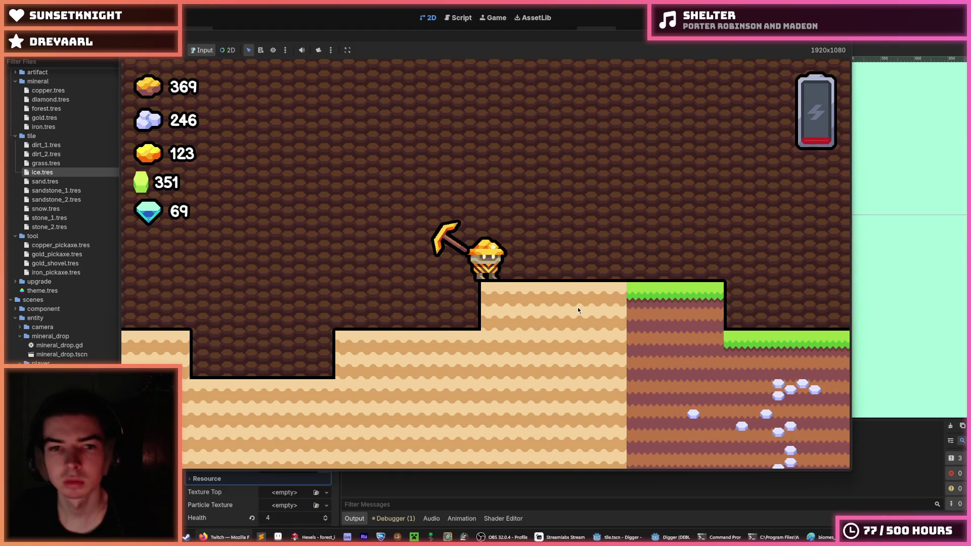
key("F8")
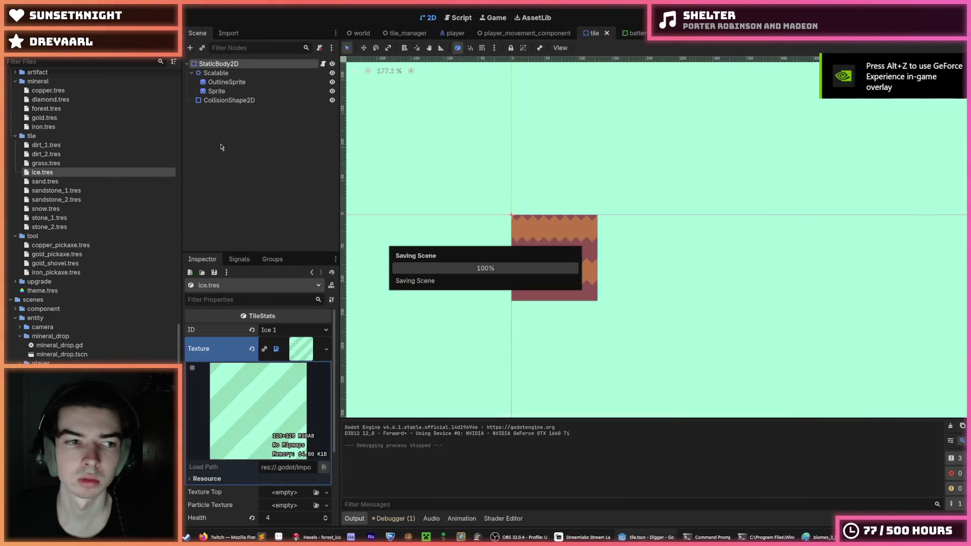
Step: Assign the new outlined crystal PNG as the Texture of the forest.tres mineral
scroll(93, 180, "up", 5)
scroll(76, 192, "up", 5)
scroll(66, 200, "up", 3)
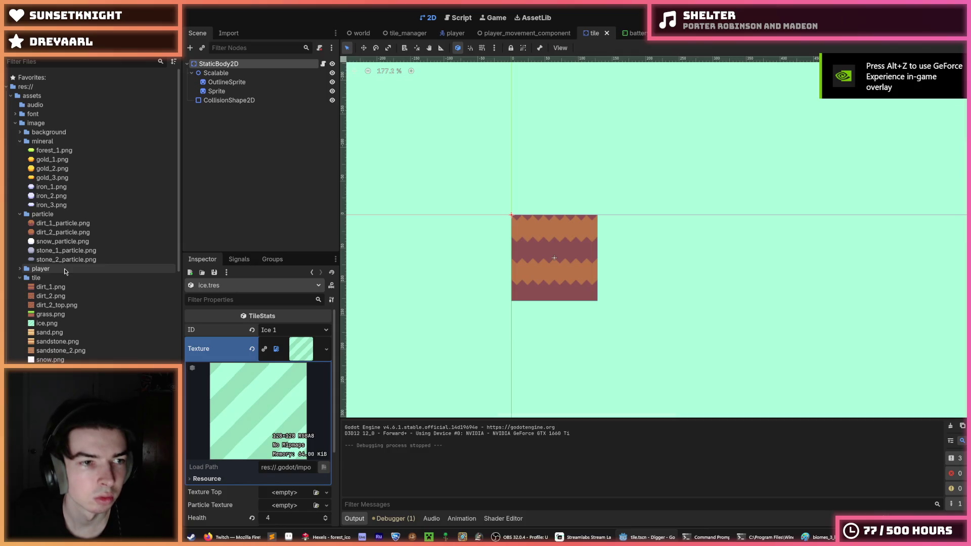
scroll(61, 204, "up", 3)
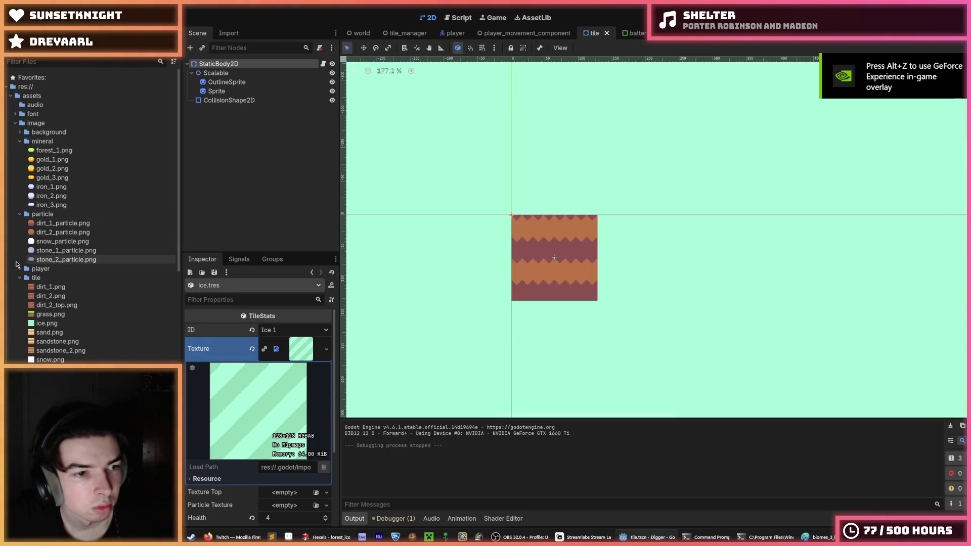
scroll(76, 253, "down", 2)
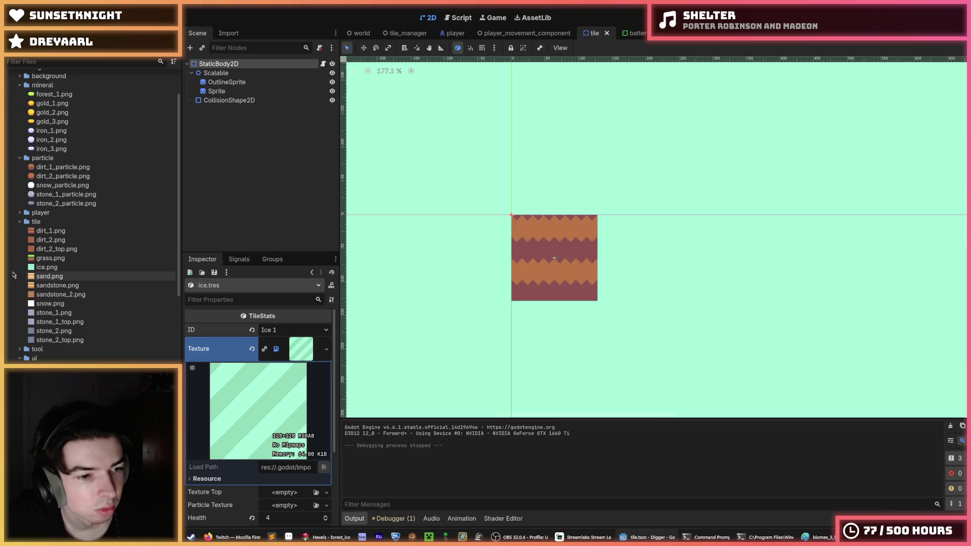
scroll(76, 172, "down", 5)
scroll(76, 172, "down", 8)
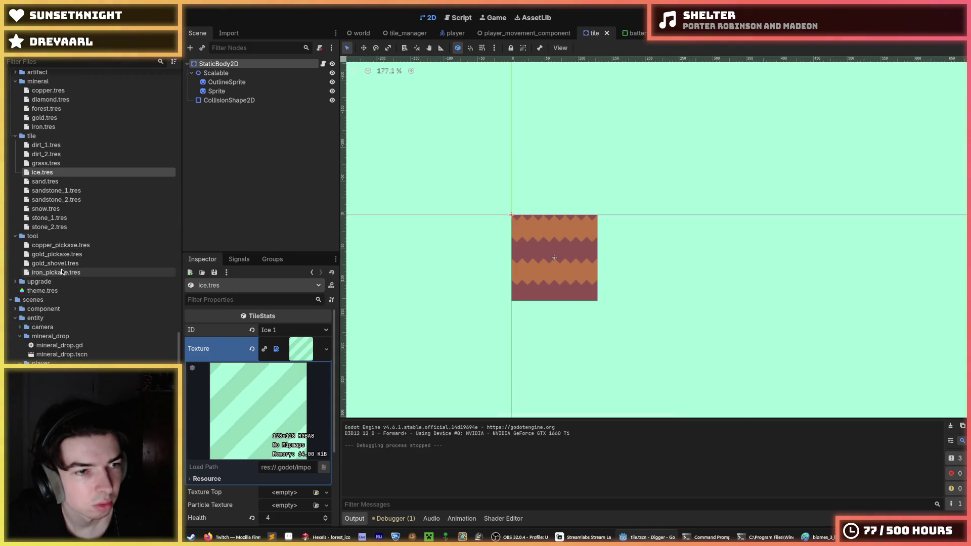
scroll(57, 217, "up", 4)
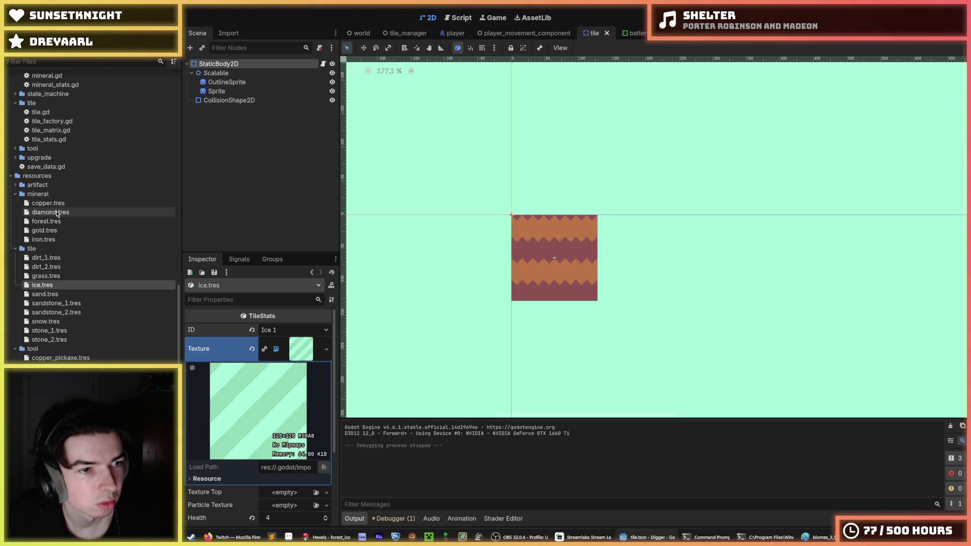
left_click(53, 221)
scroll(53, 222, "up", 10)
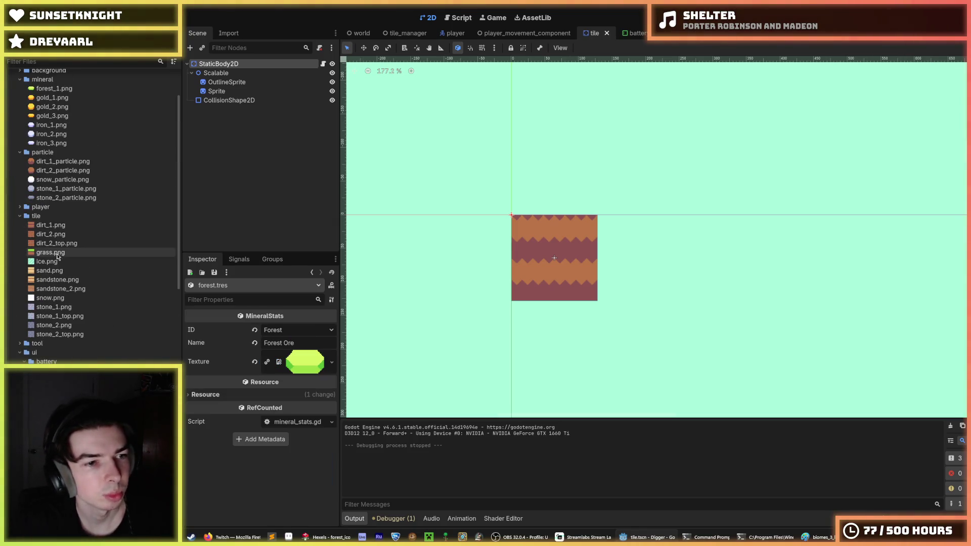
left_click_drag(259, 373, 303, 362)
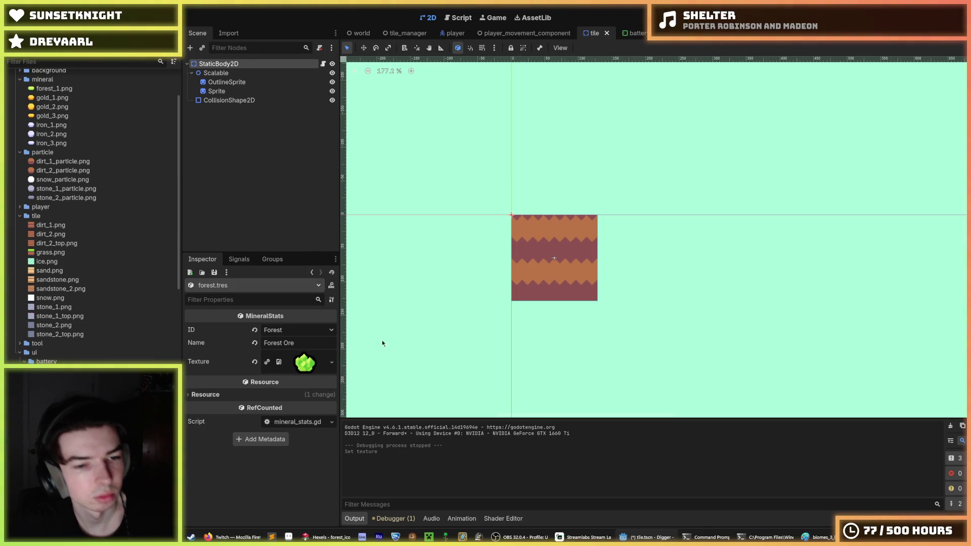
Step: Launch the game and move the miner along the surface, digging into the ground
key("F5")
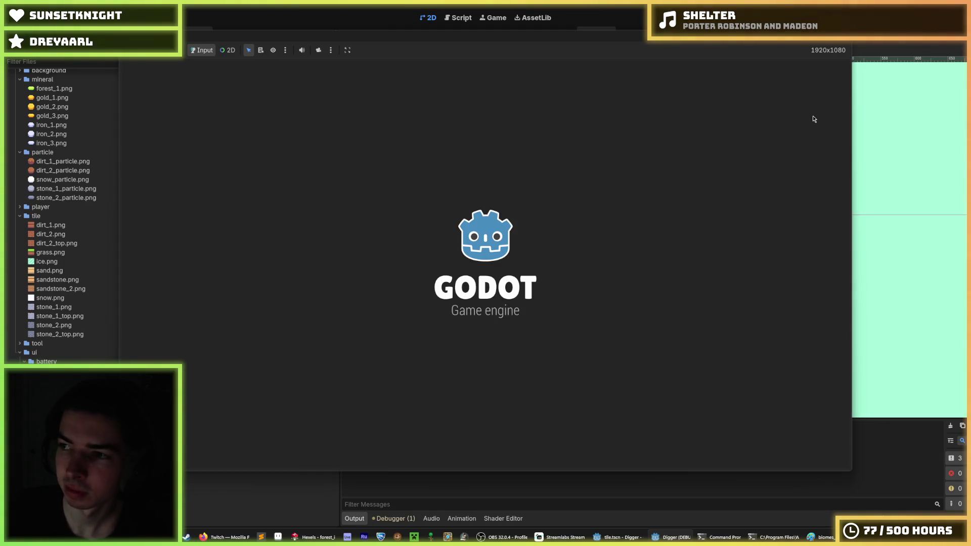
key("d")
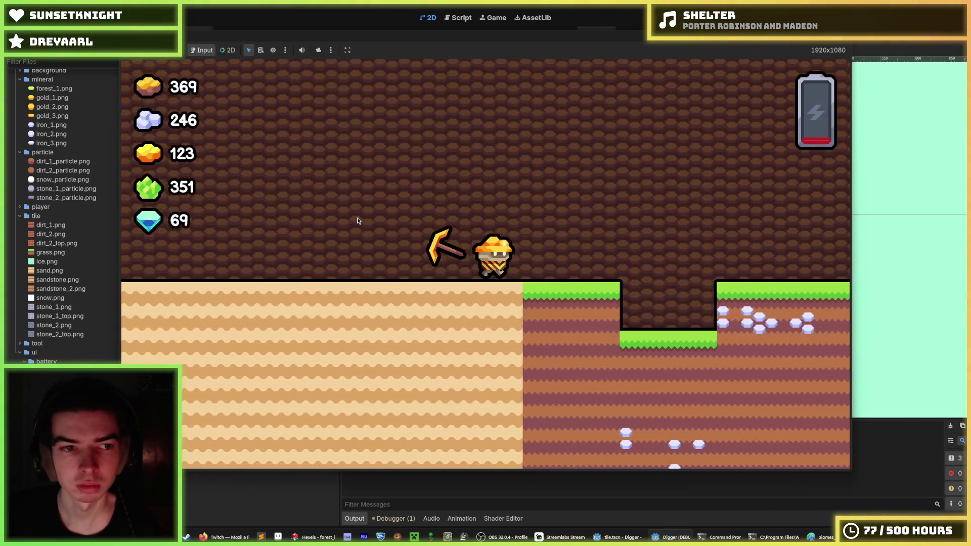
key("w")
key("d")
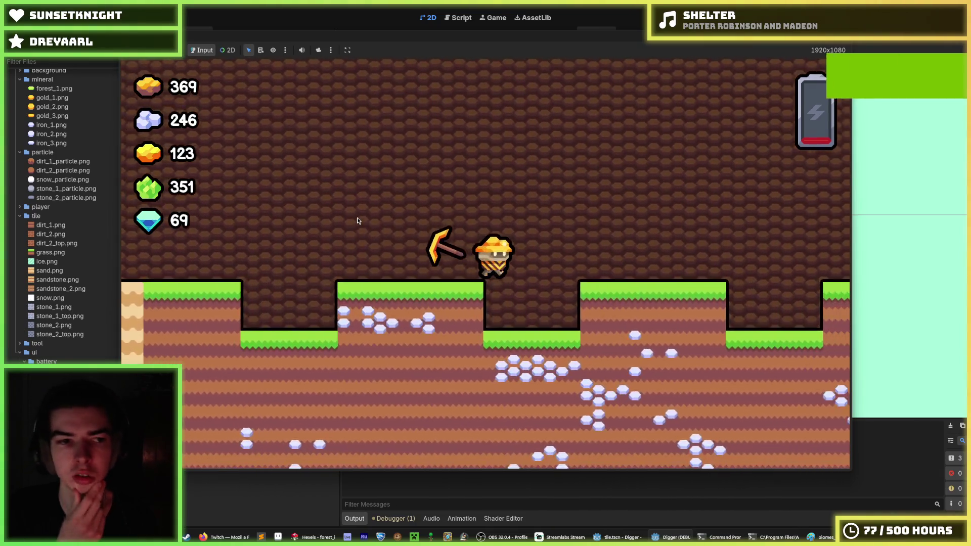
key("s")
key("a")
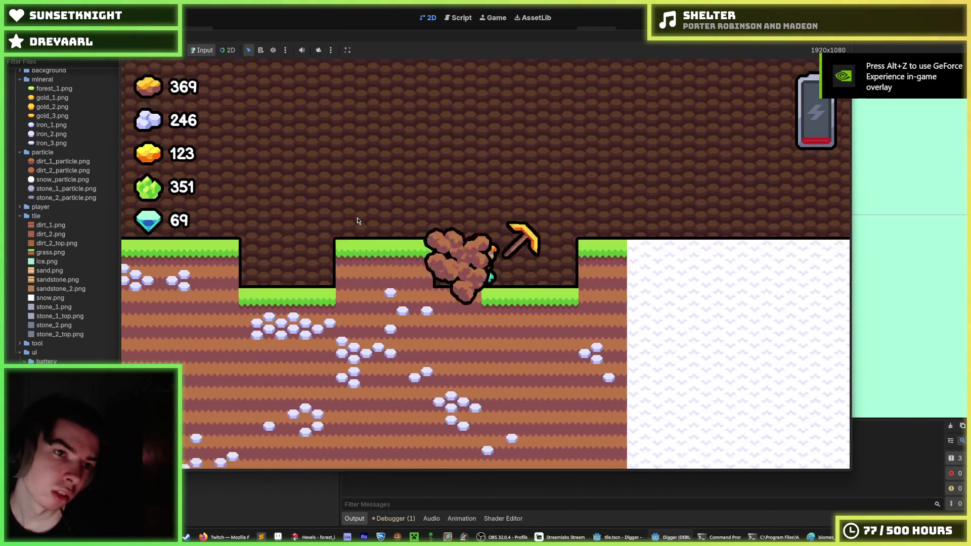
key("a")
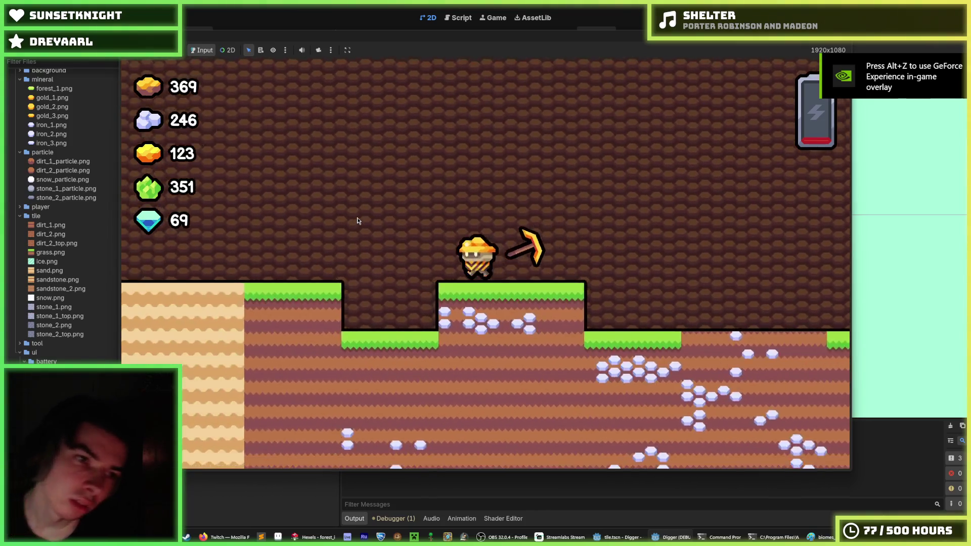
key("s")
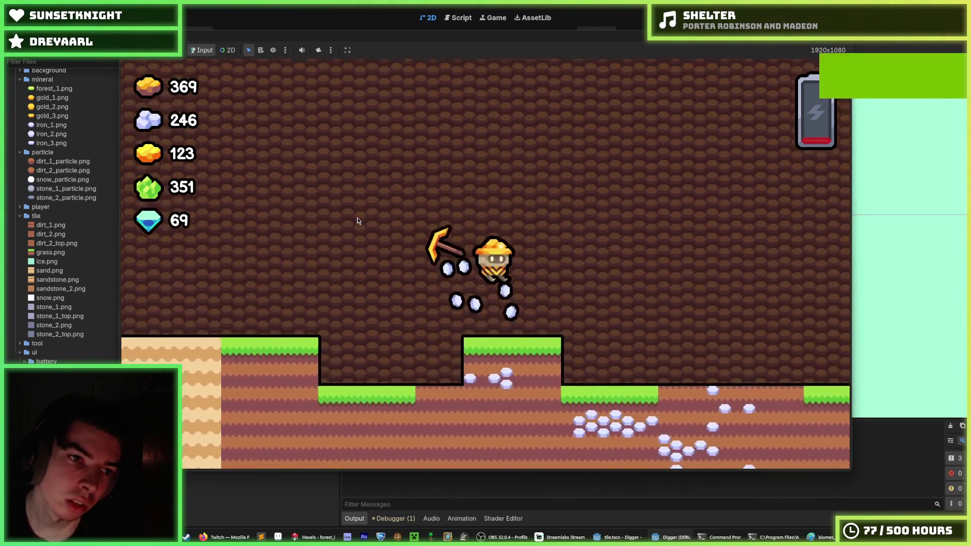
key("d")
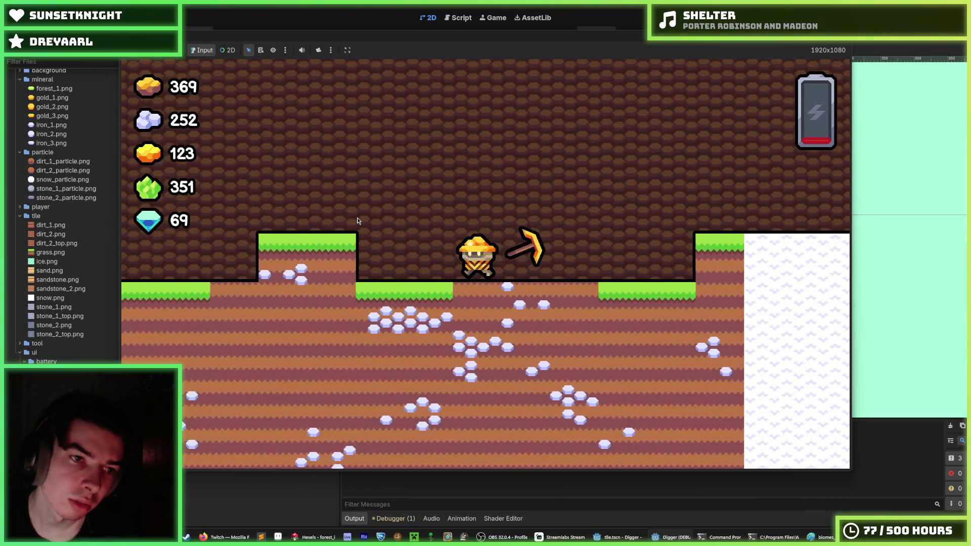
Step: Travel right and dig down through dirt and stone into the forest ore deposit
key("w")
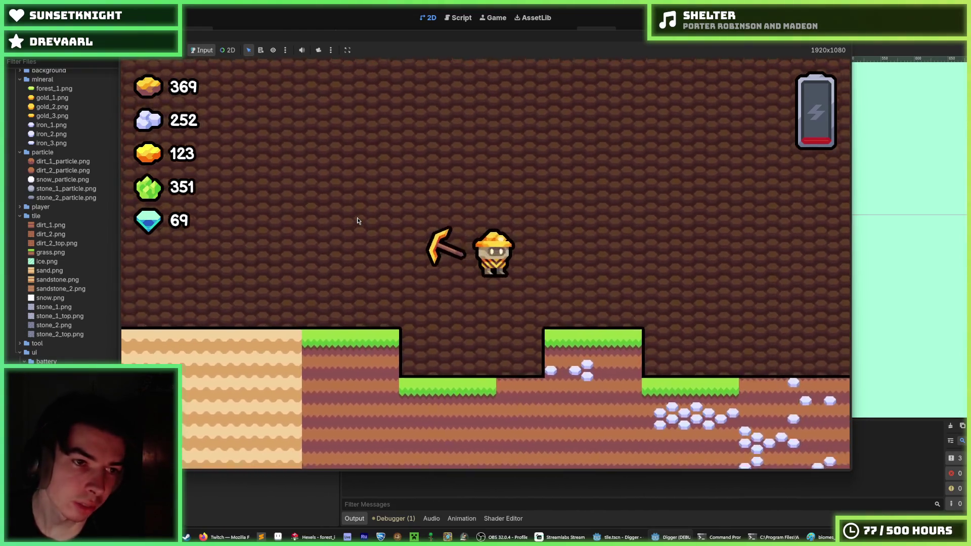
key("d")
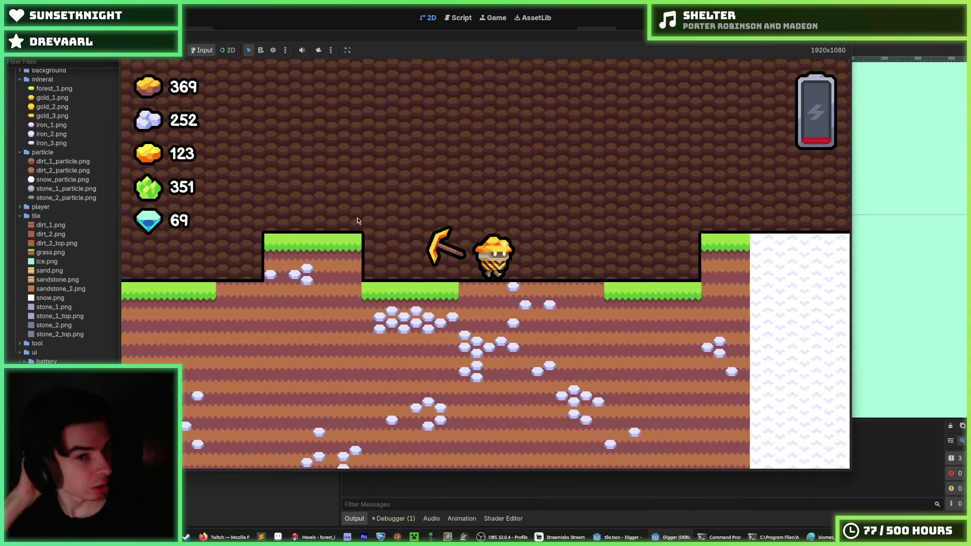
key("d")
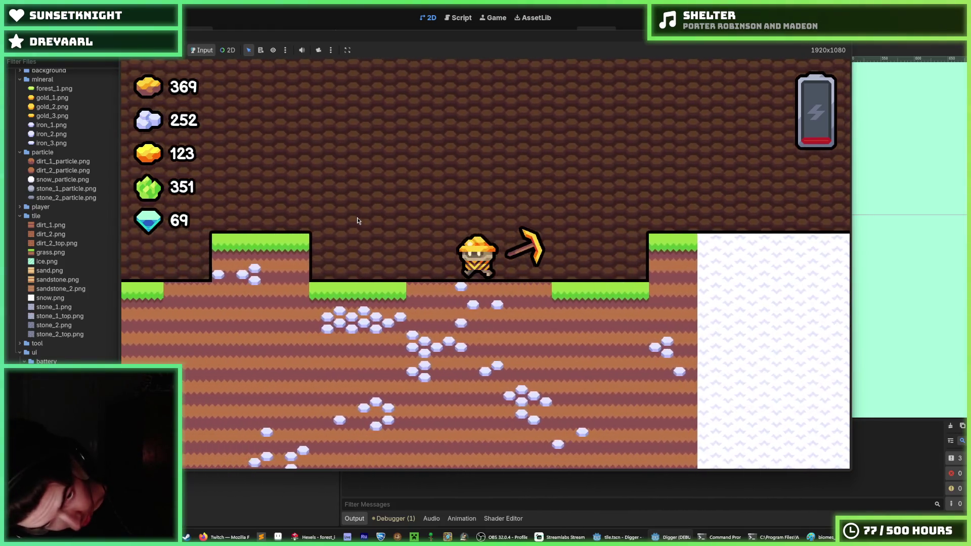
key("a")
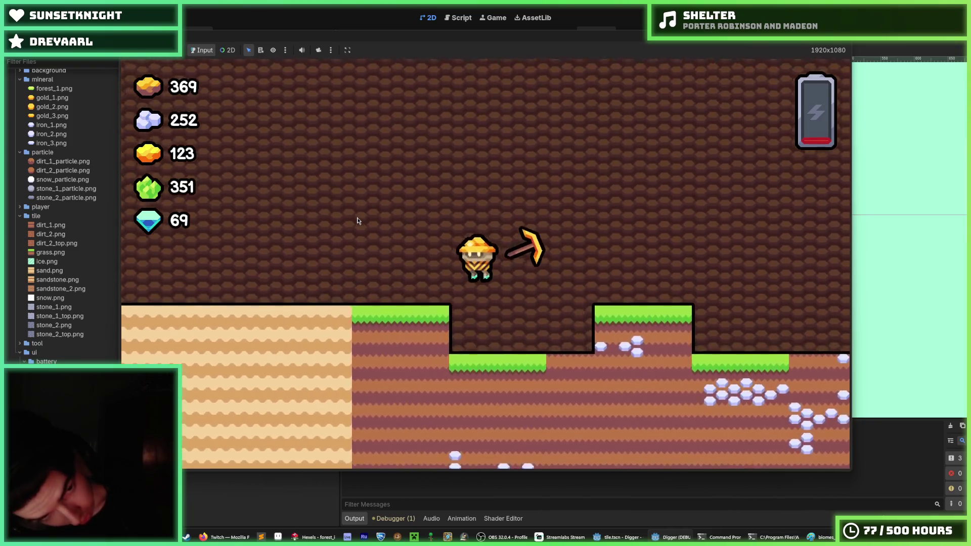
key("d")
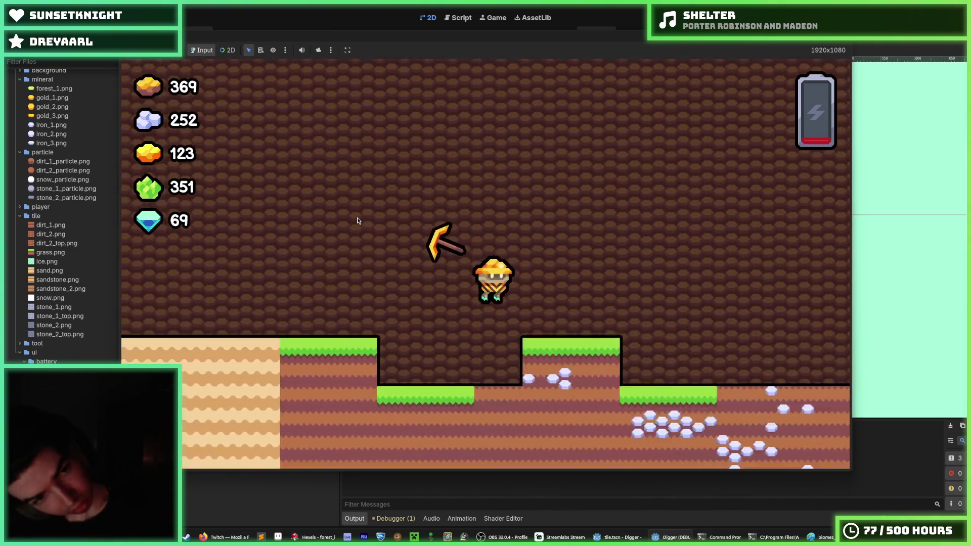
key("s")
key("s")
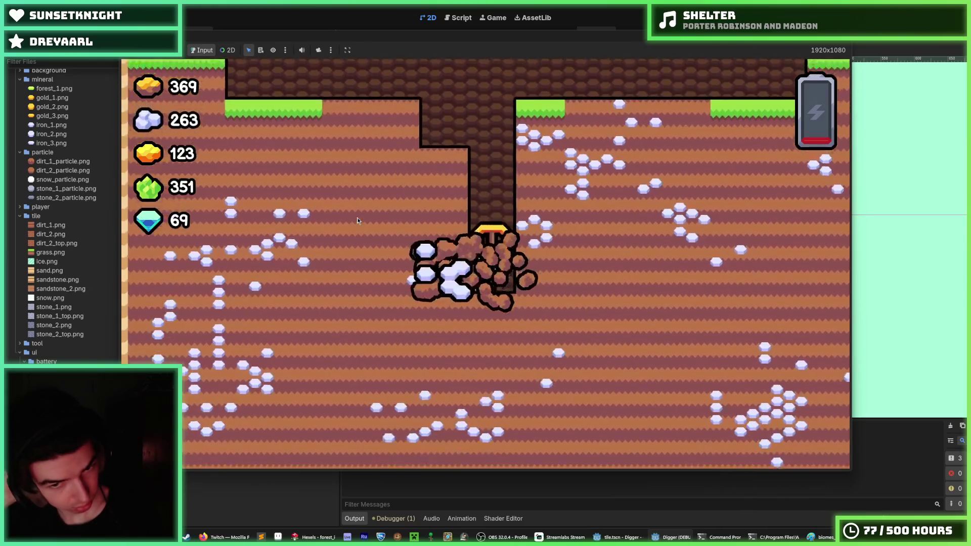
key("s")
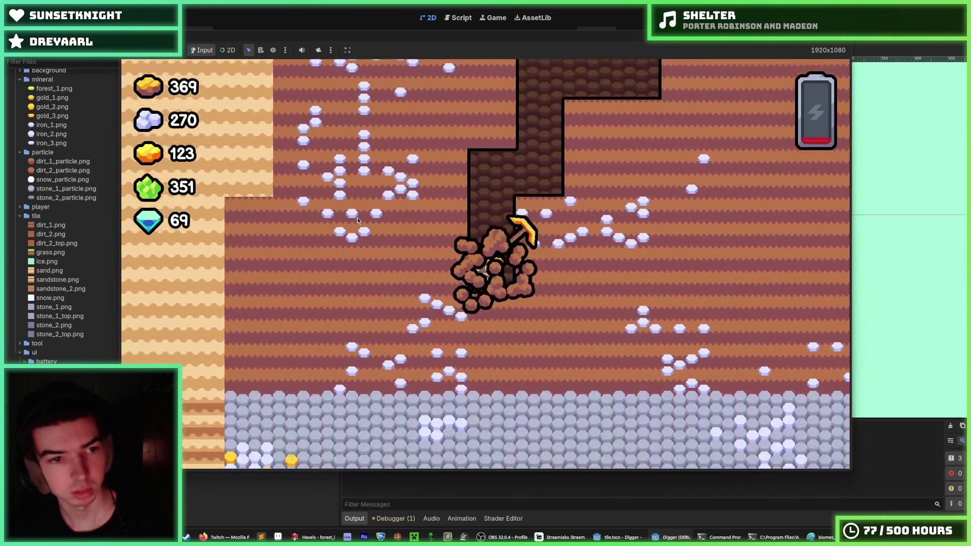
key("s")
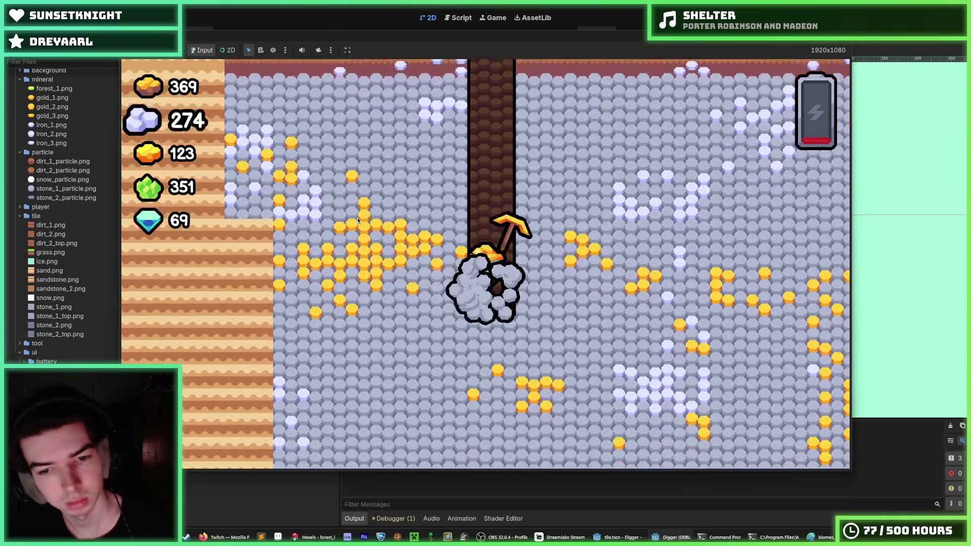
key("s")
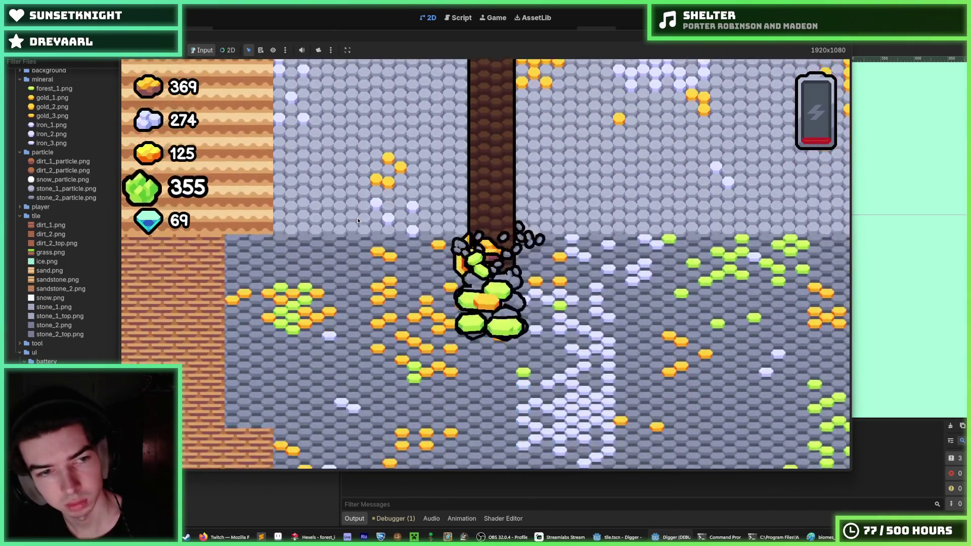
key("d")
key("s")
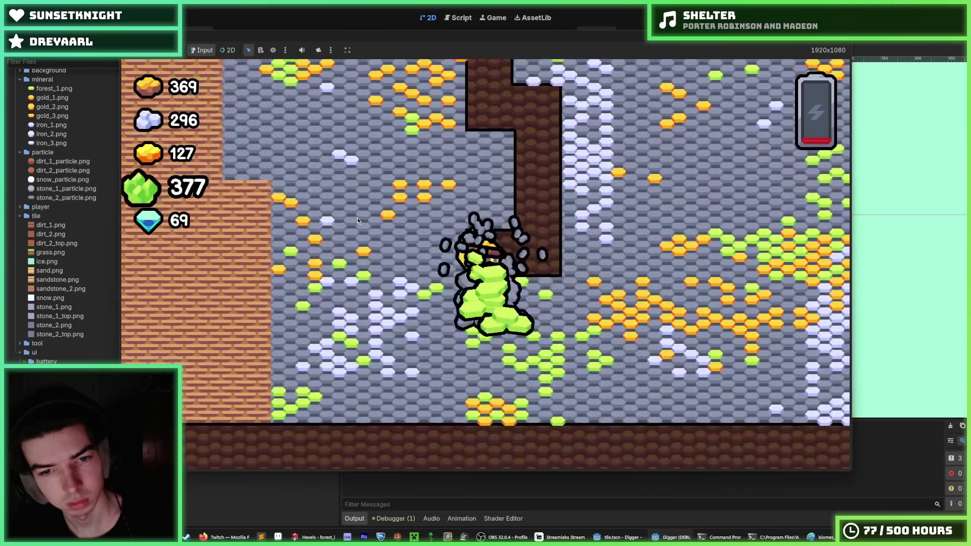